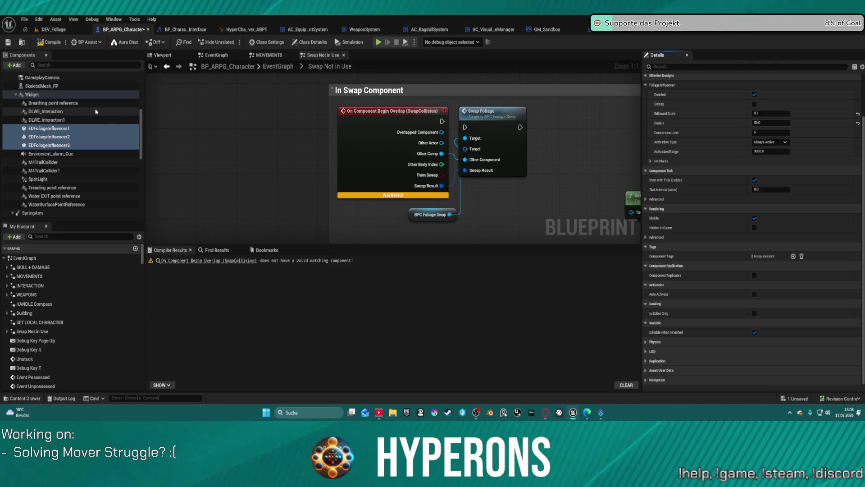
Step: Inspect the Widget and SkeletalMesh_FP components, then collapse Widget's children
click(54, 94)
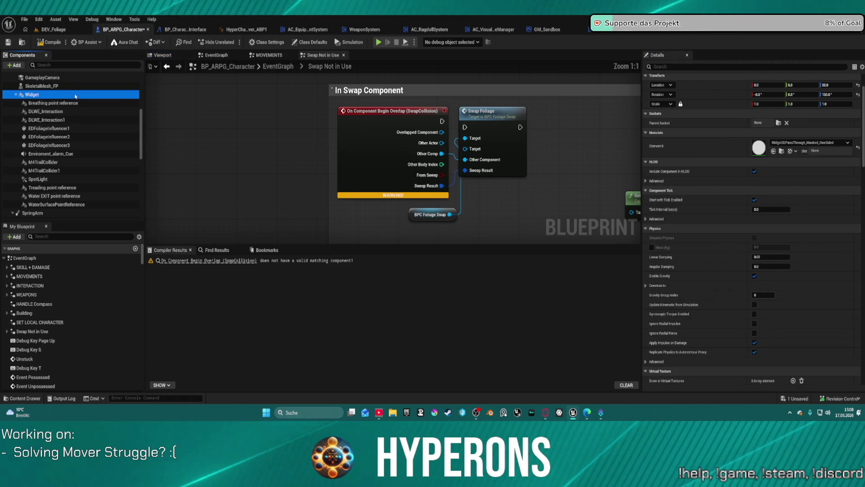
click(42, 86)
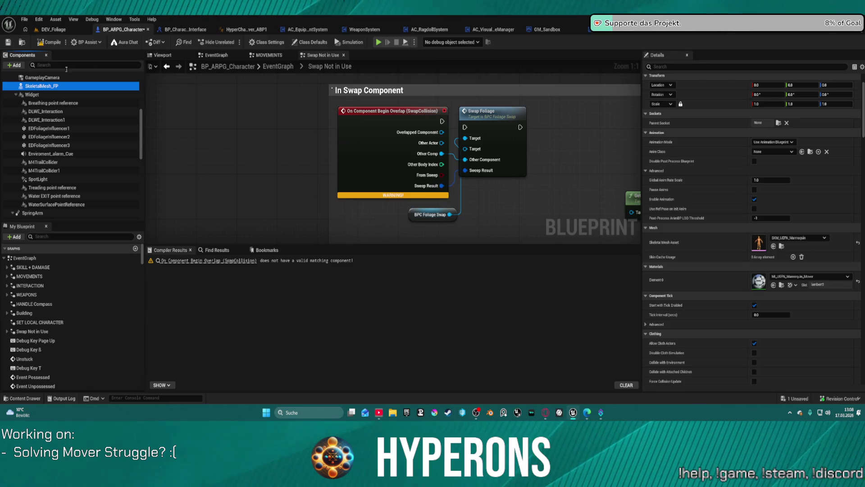
click(16, 95)
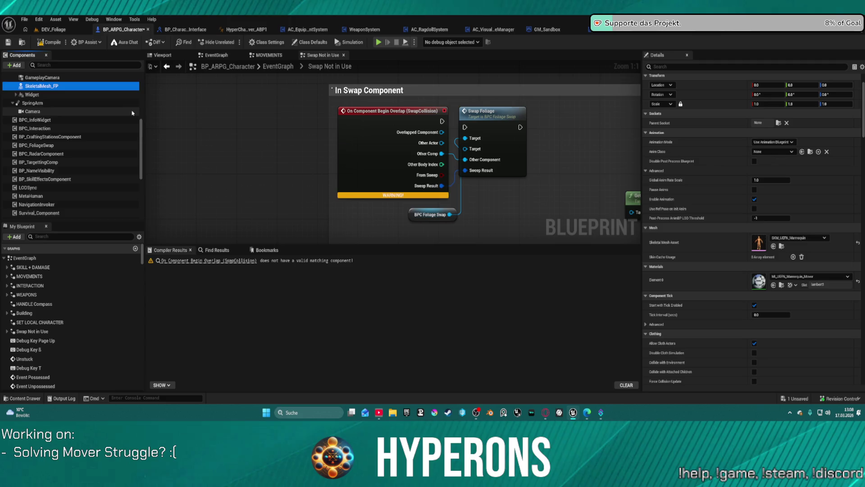
Step: Recompile BP_ARPG_Character (1 SwapCollision warning) and return to the DEV_Foliage level
scroll(68, 135, up, 2)
click(41, 44)
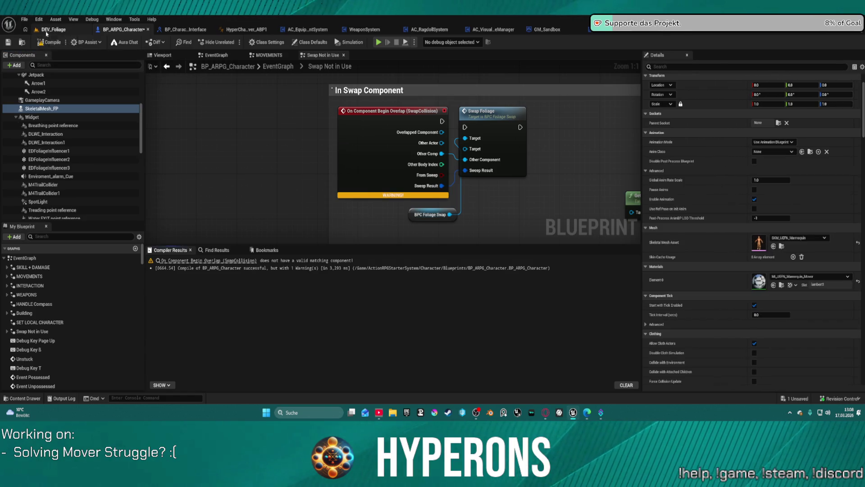
click(46, 32)
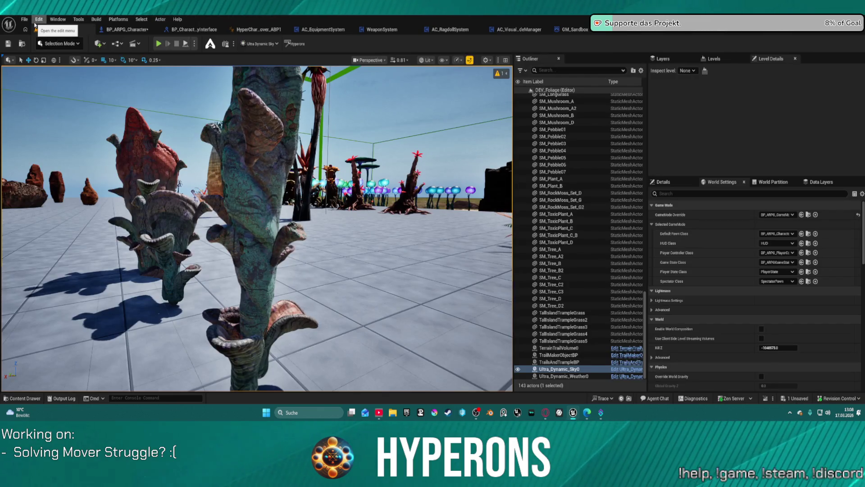
Step: Load DefaultLevel from File > Recent Levels and start Play in Editor despite compile errors
click(24, 19)
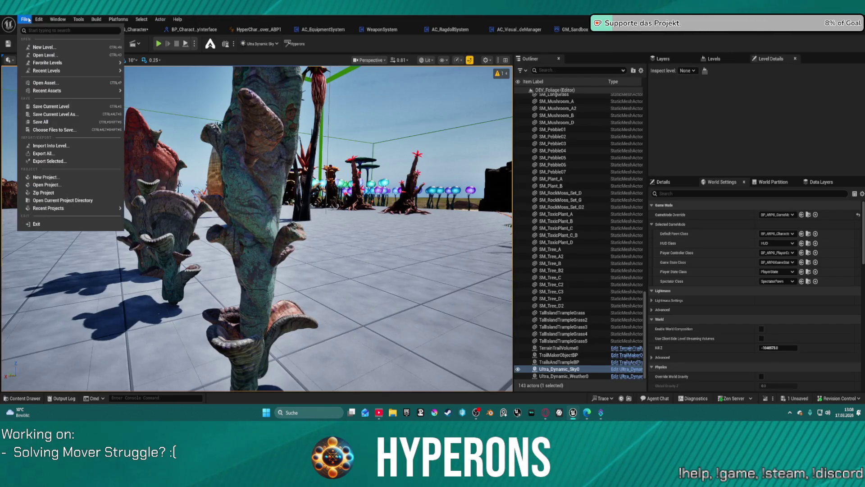
click(39, 19)
click(24, 19)
mouse_move(54, 70)
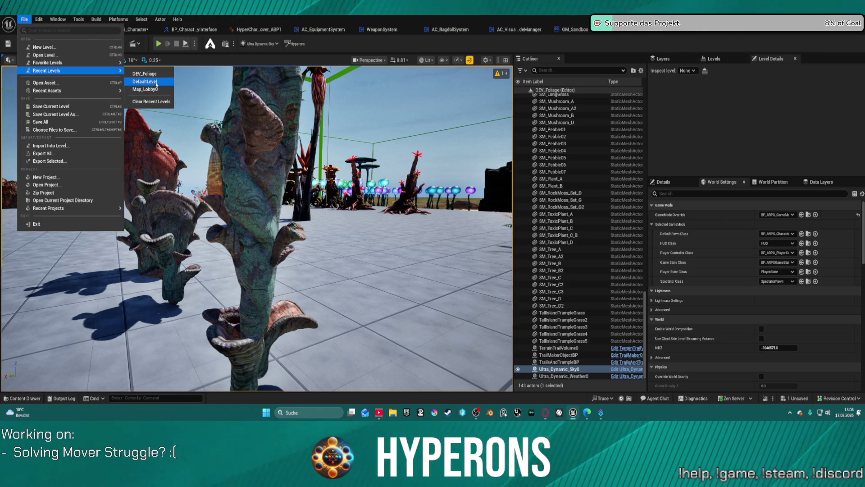
click(449, 268)
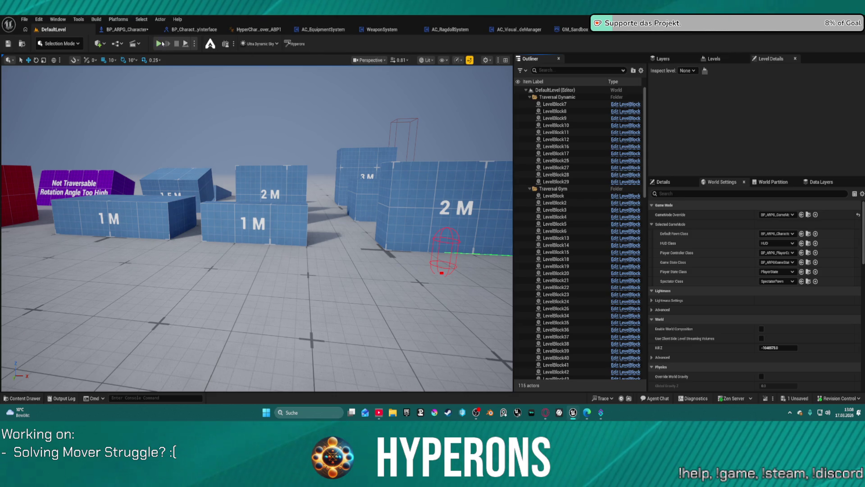
click(162, 44)
click(503, 230)
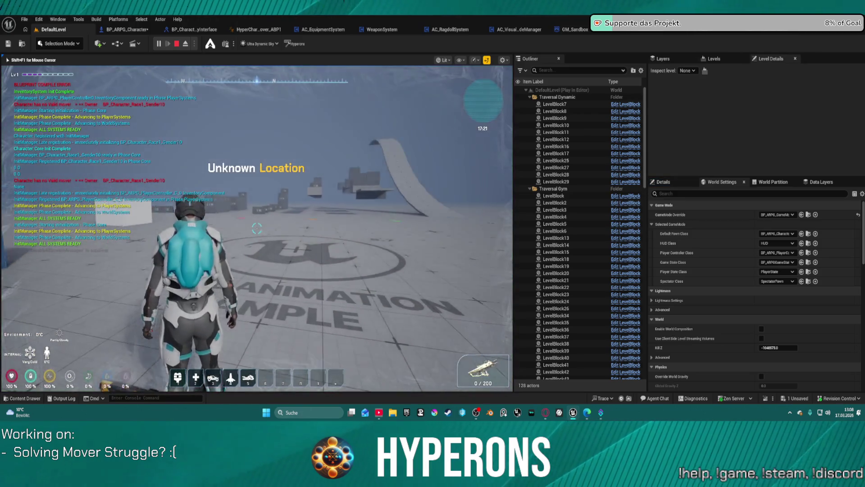
Step: Run the character toward the ramp, turn around, and approach the distance-marked blocks
key(w)
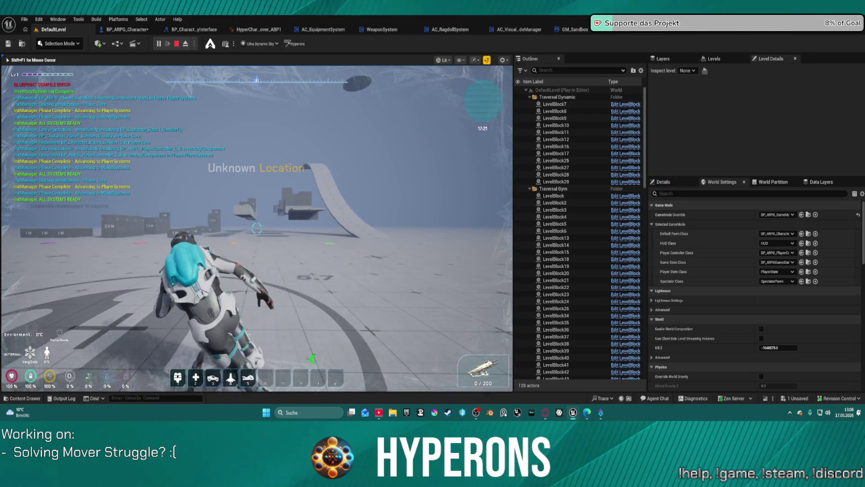
key(w)
key(w)
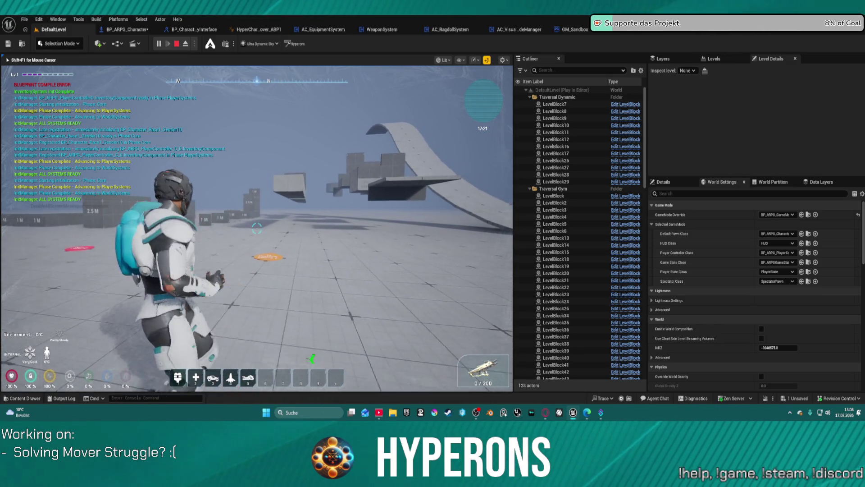
key(s)
key(w)
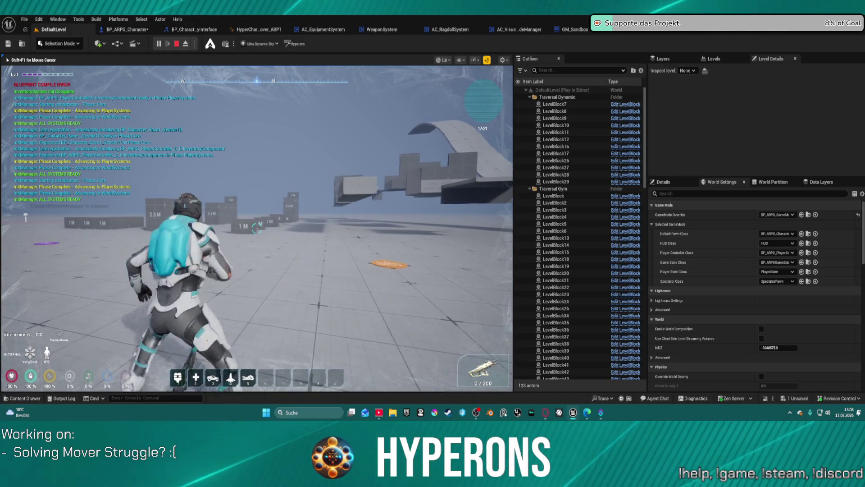
key(w)
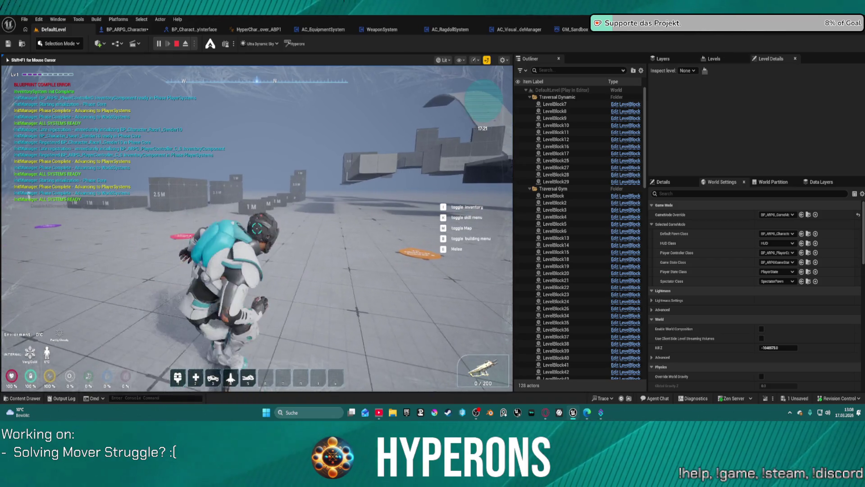
key(w)
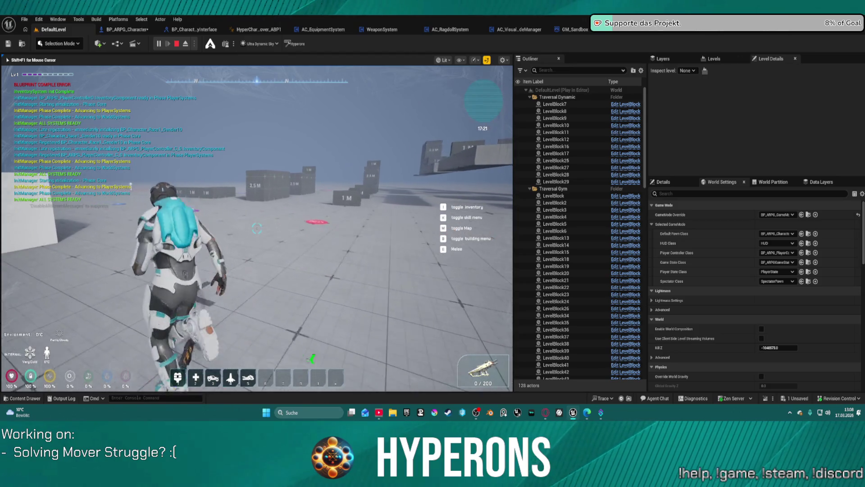
Step: Run through the blue blocks and along the red Not Traversable wall, then end play
key(w)
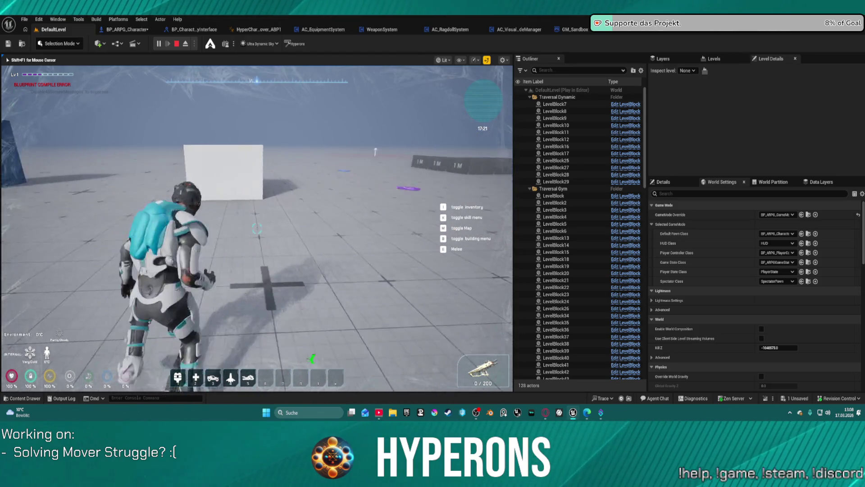
key(w)
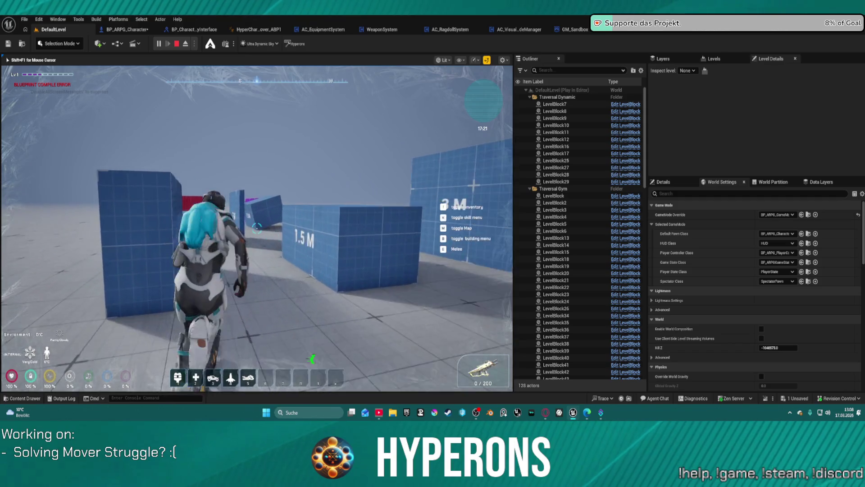
key(w)
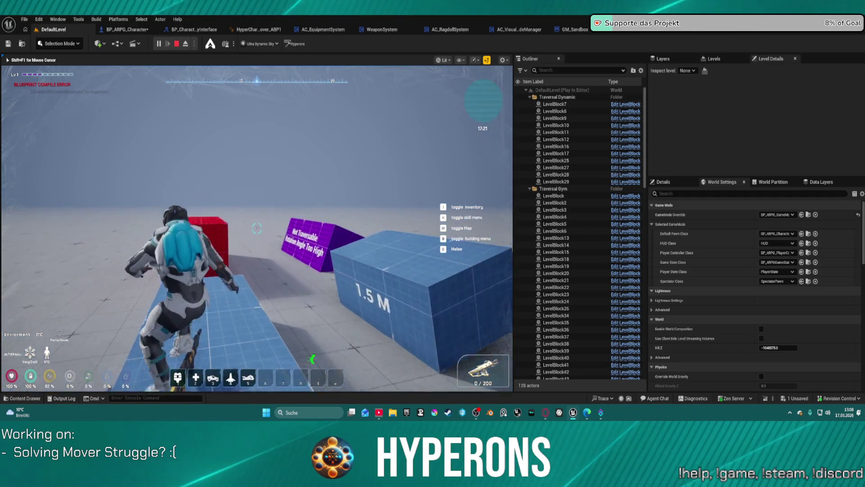
key(w)
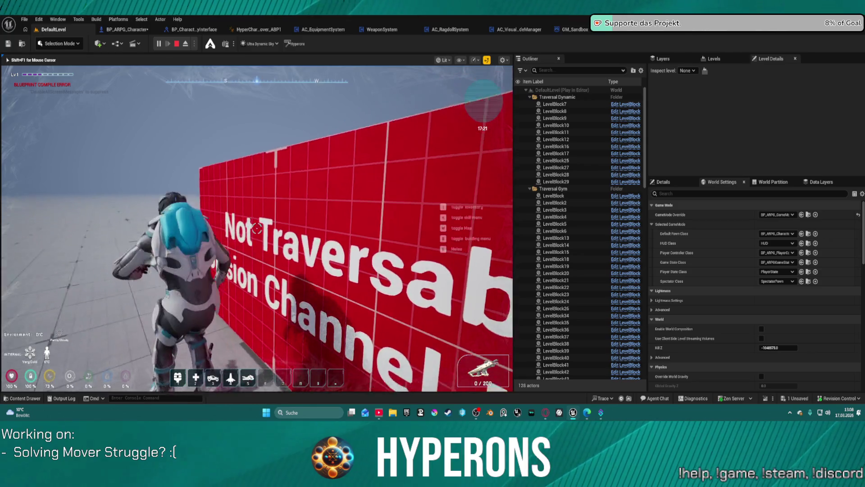
key(w)
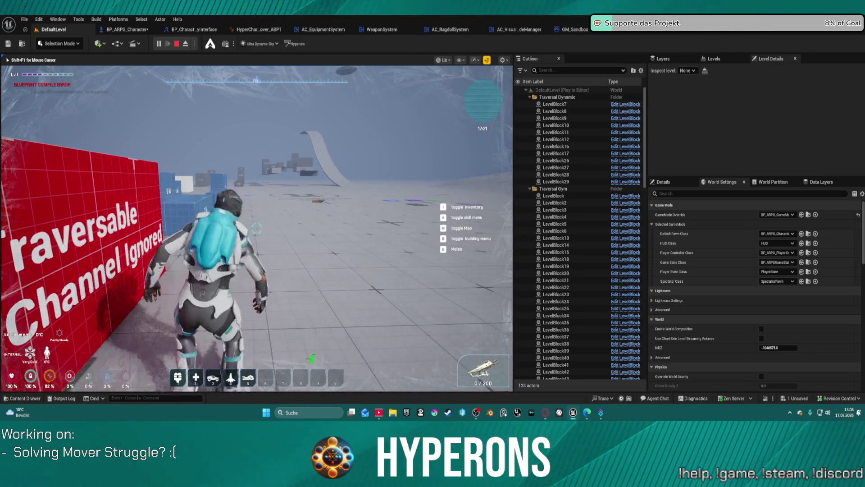
key(Escape)
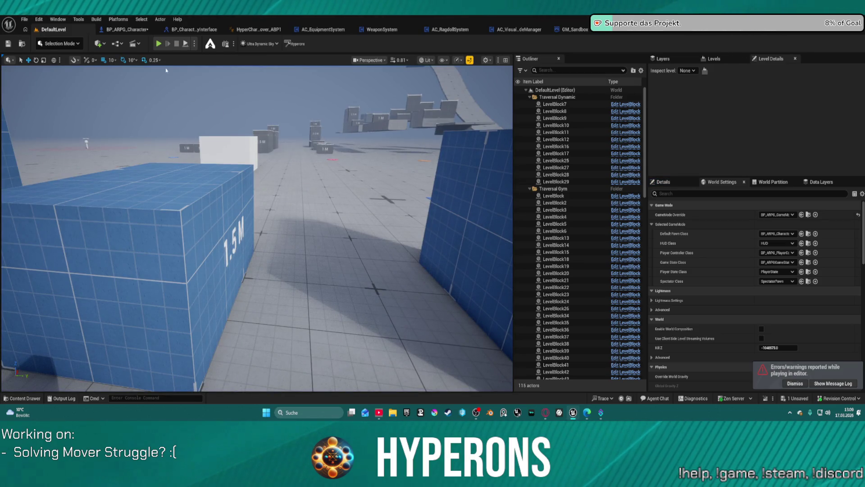
click(126, 30)
Step: Collapse the Widget component and recompile BP_ARPG_Character, again with one SwapCollision warning
scroll(342, 185, down, 12)
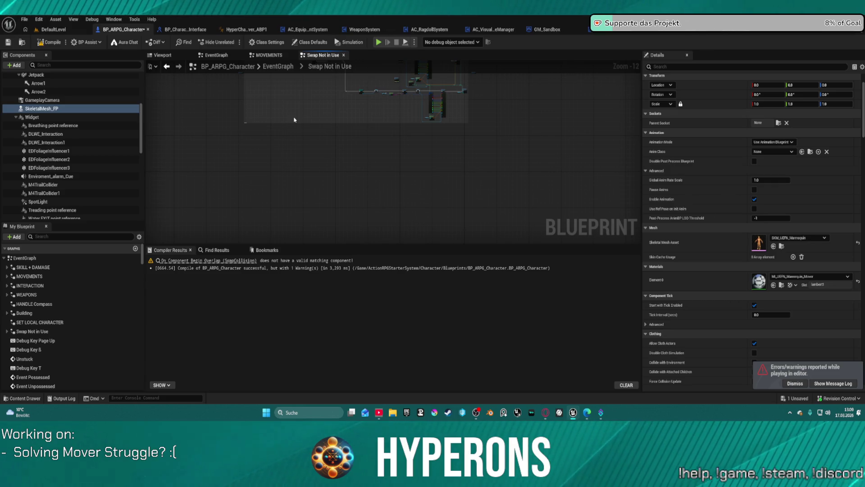
click(16, 118)
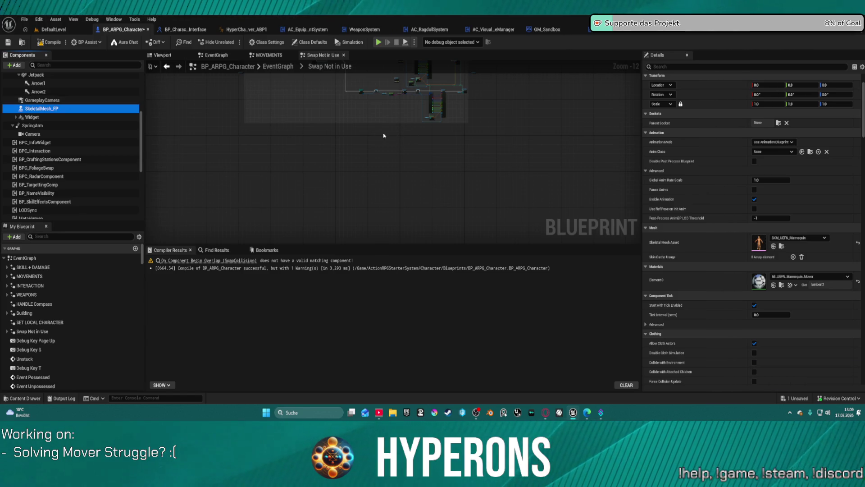
click(54, 43)
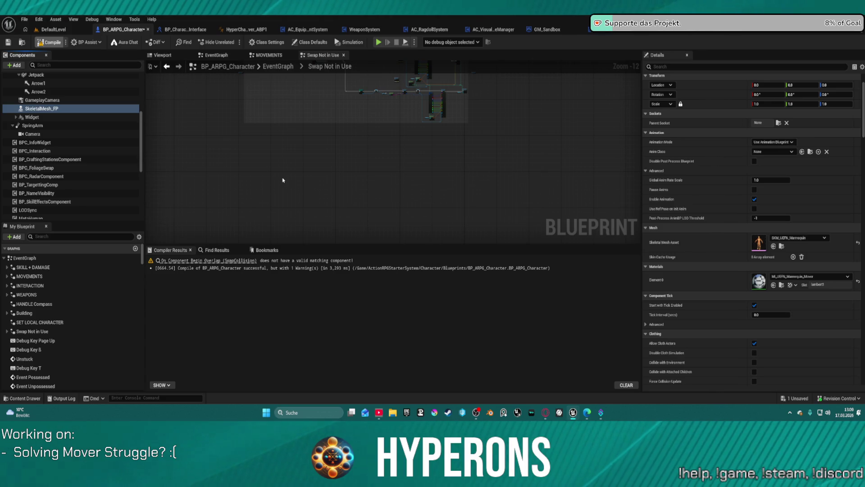
Step: Expand, inspect and re-collapse the Widget component
click(17, 117)
click(27, 117)
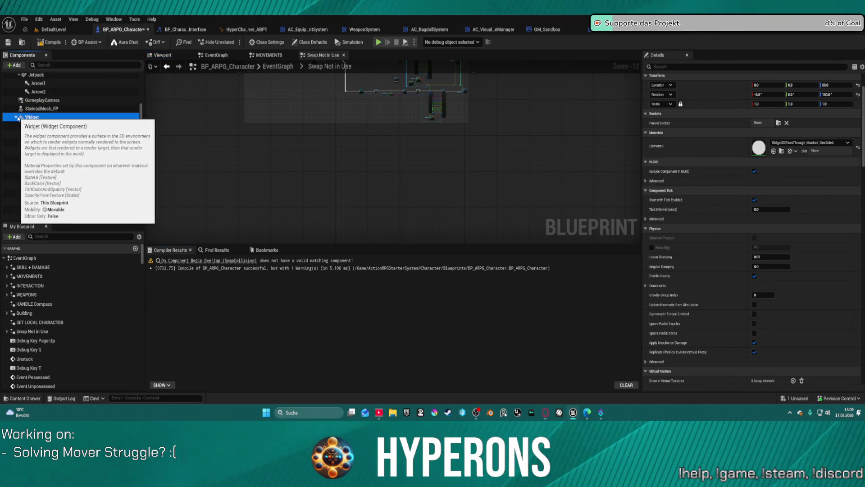
click(16, 117)
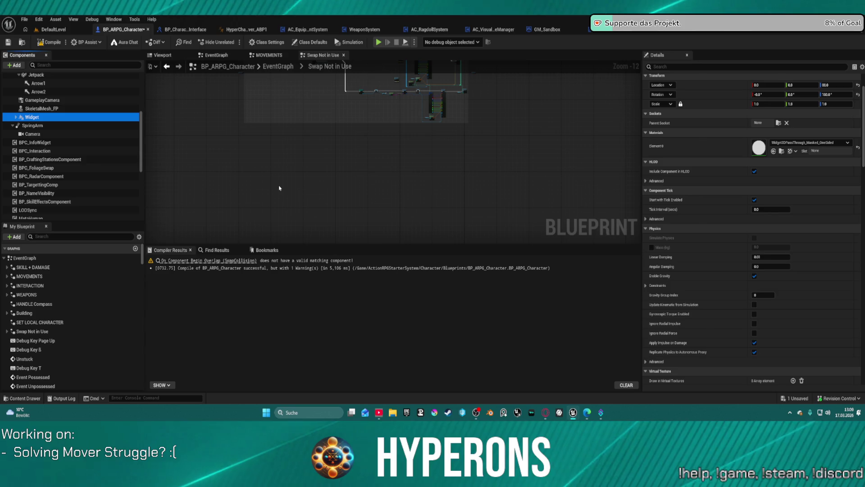
Step: Toggle the Content Drawer to check the Character Blueprints assets, then return to DefaultLevel
scroll(299, 187, up, 3)
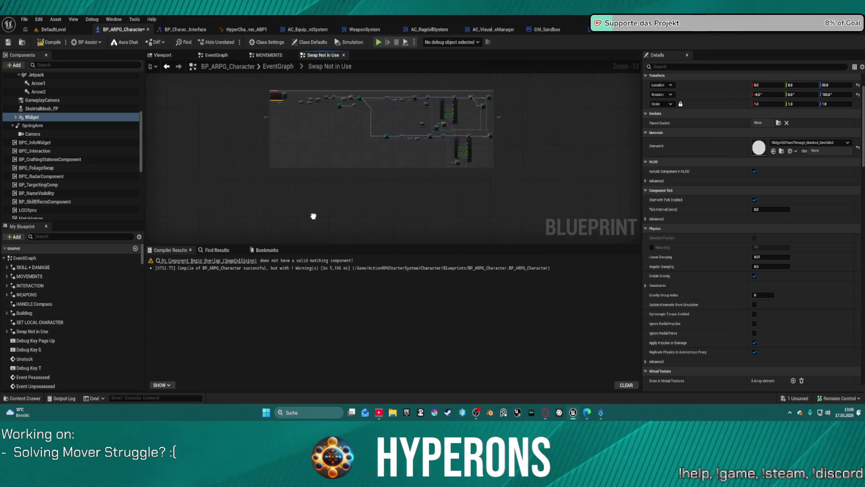
scroll(278, 147, up, 5)
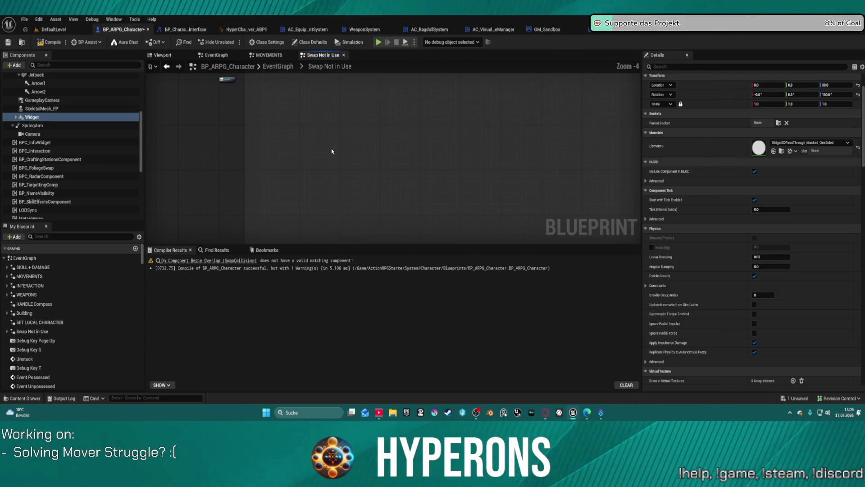
key(ctrl+space)
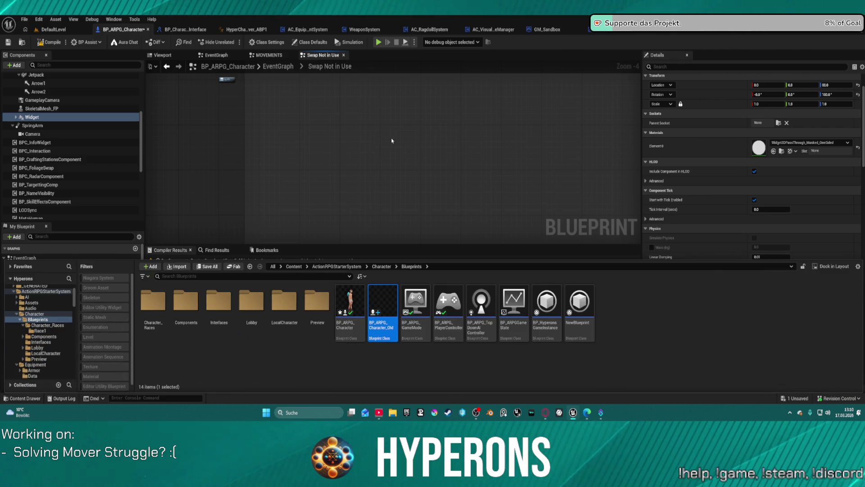
key(ctrl+space)
key(ctrl+space)
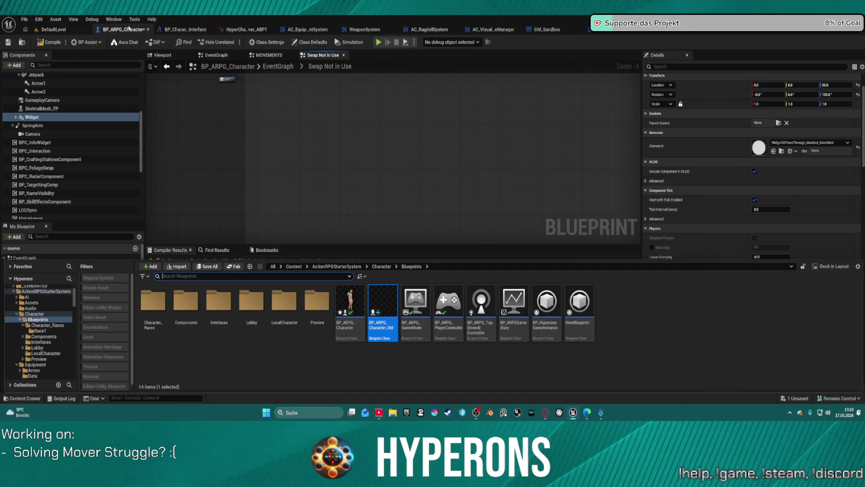
click(62, 33)
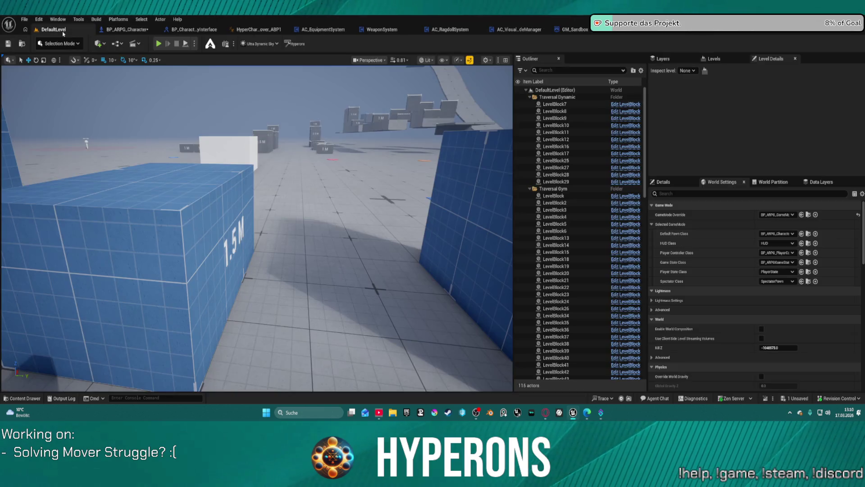
click(135, 30)
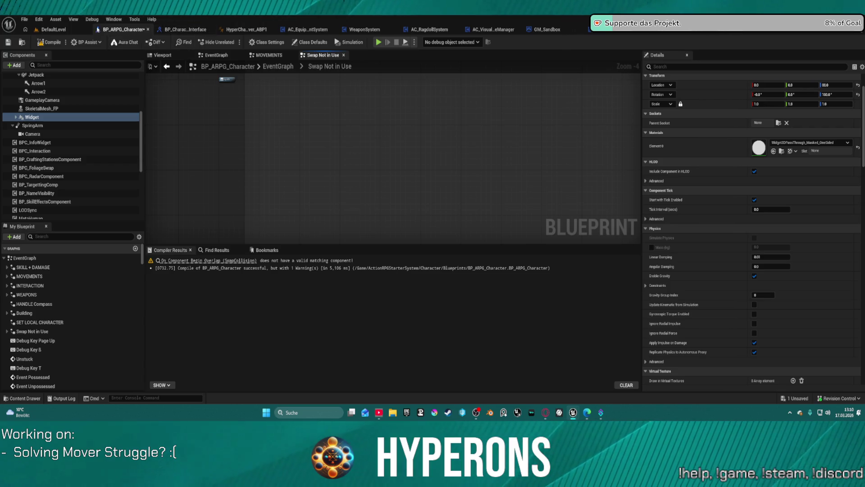
click(54, 28)
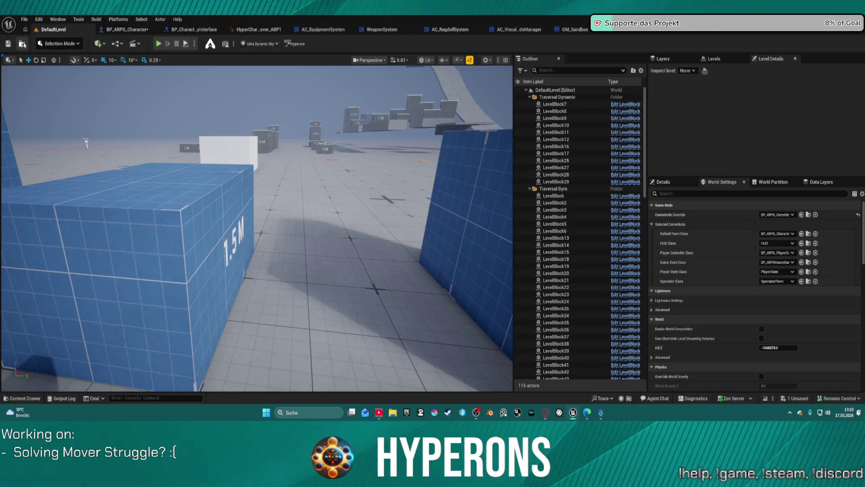
Step: Browse the Content Drawer to MoverWithWeapons > Blueprints and select Sandbox Character_Mover
click(22, 44)
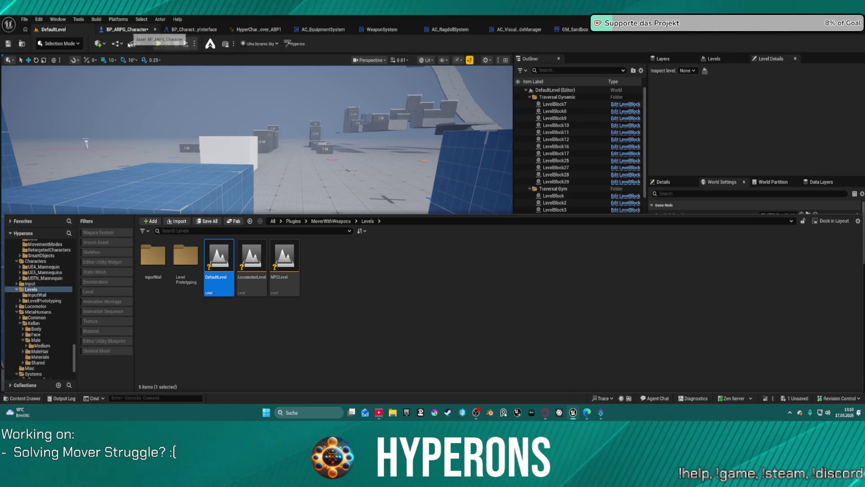
click(40, 266)
scroll(38, 288, up, 5)
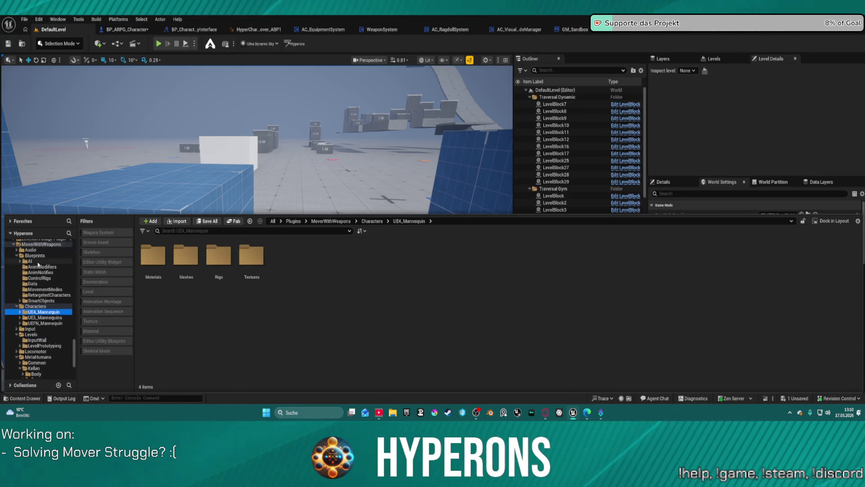
click(37, 266)
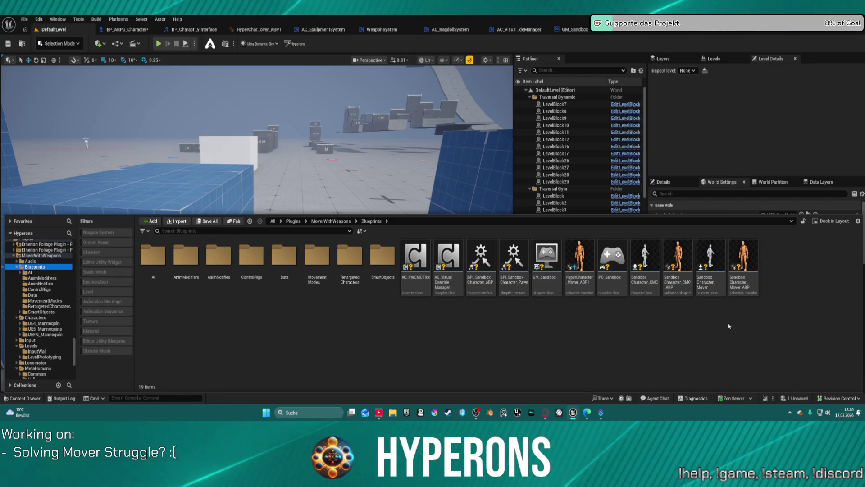
scroll(38, 306, down, 2)
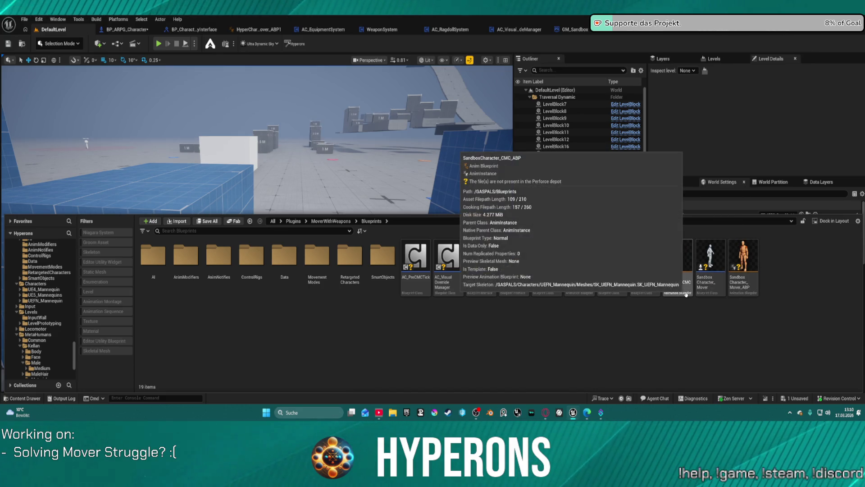
click(712, 256)
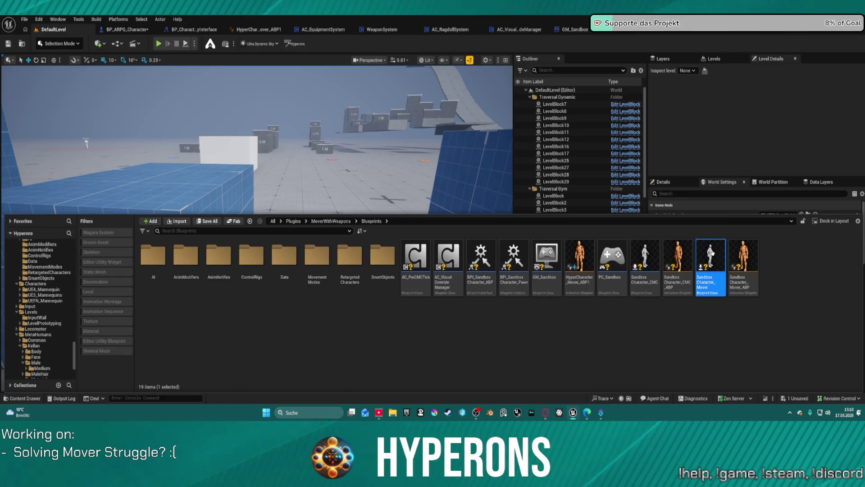
Step: Close the Content Drawer, switch to BP_ARPG_Character, and start a play session
drag(241, 214, 241, 226)
click(241, 221)
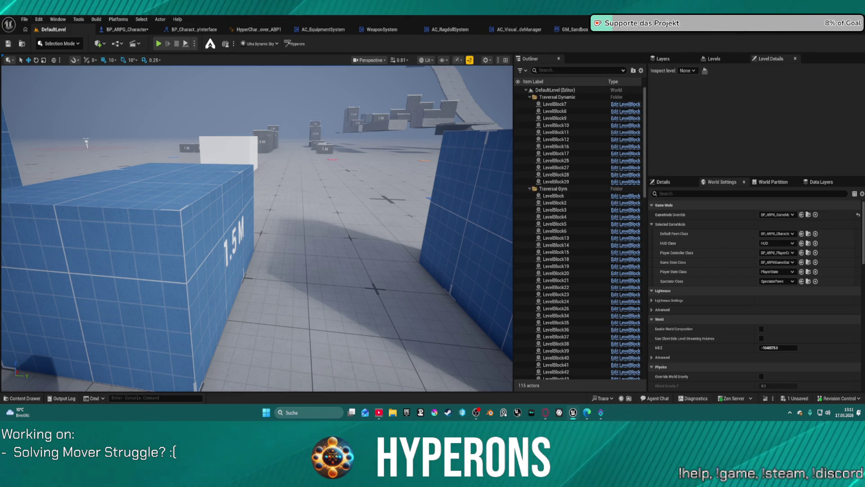
click(134, 31)
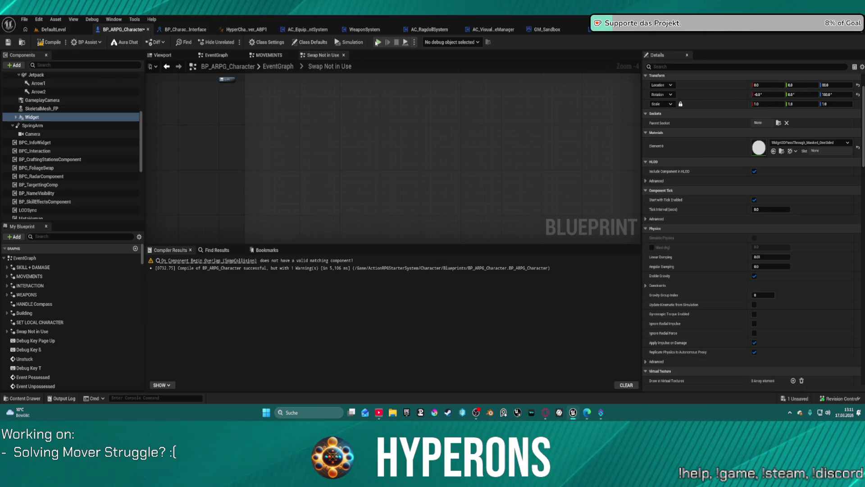
click(377, 42)
Step: Play anyway despite compile errors, run to the blue blocks, climb the wall, then stop
click(502, 228)
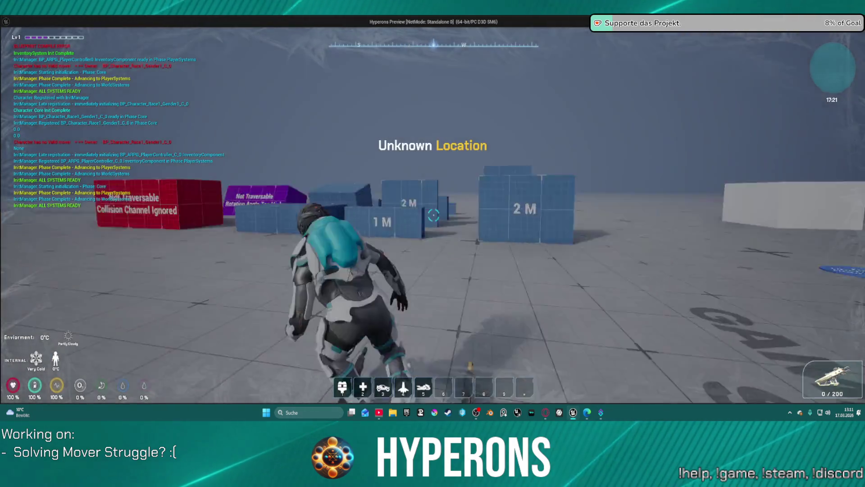
key(w)
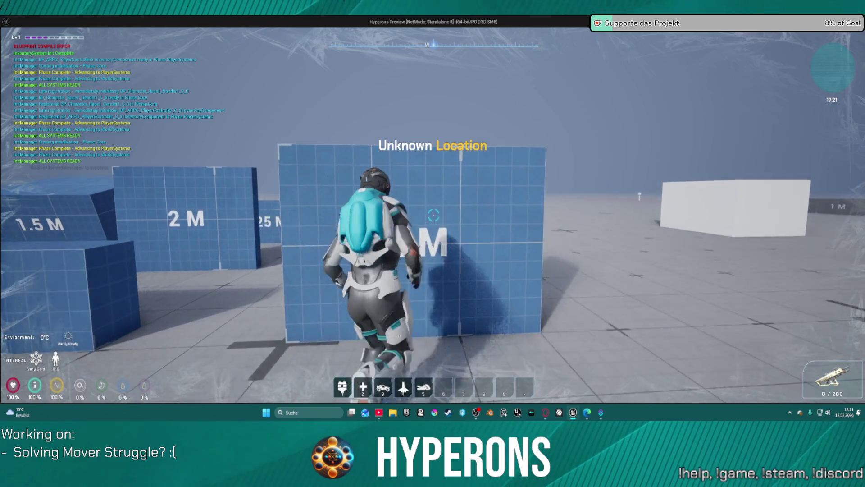
key(Escape)
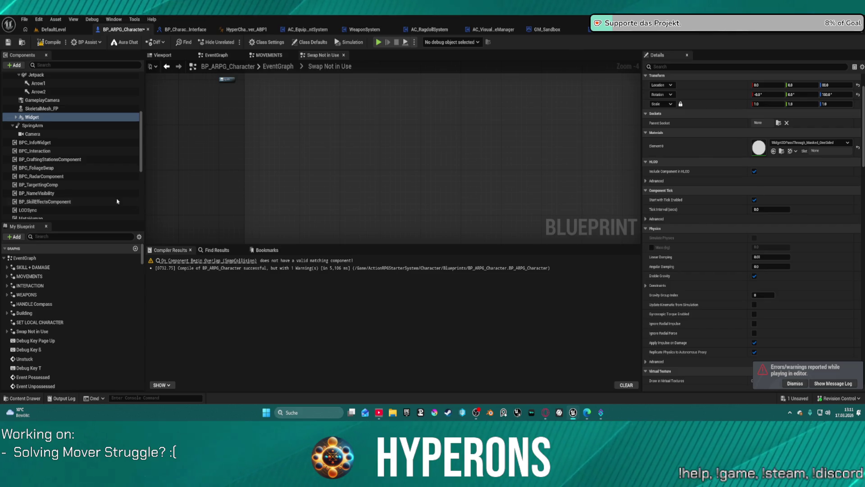
Step: Browse to LocalCharacter, open BP_ARPG_LocalCharacter, then open the DA_LobbySetup data asset
scroll(134, 201, down, 1)
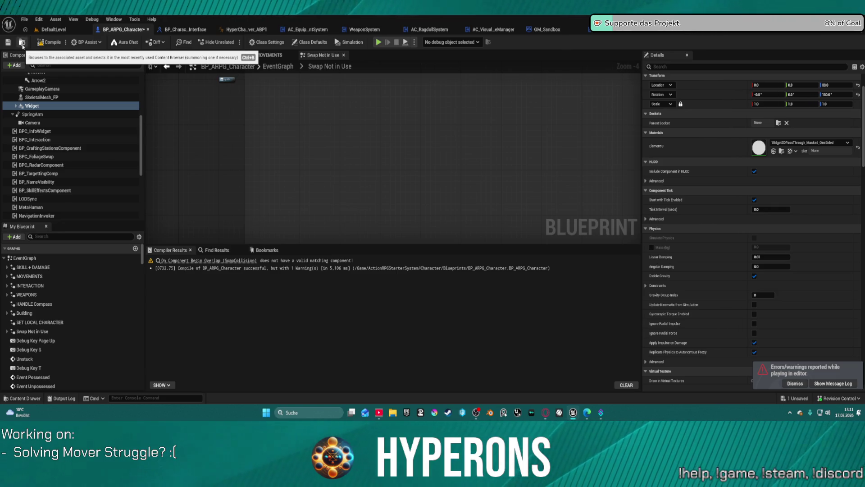
click(56, 29)
click(110, 30)
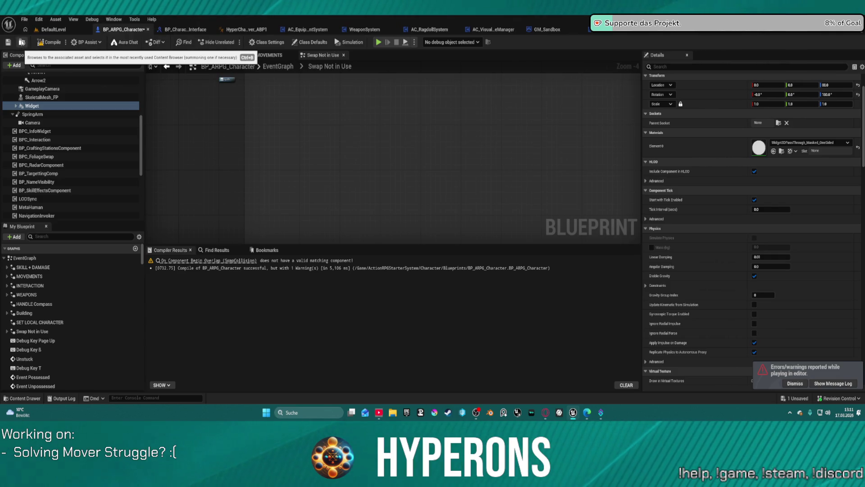
click(21, 42)
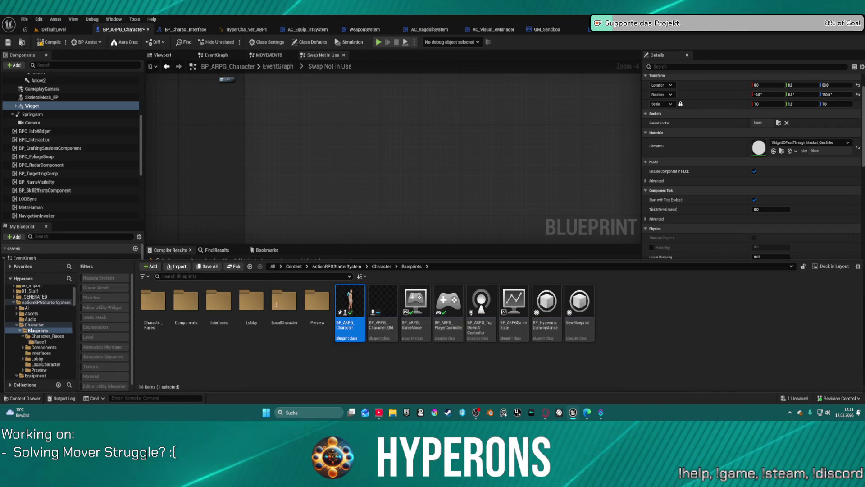
double_click(282, 308)
double_click(152, 303)
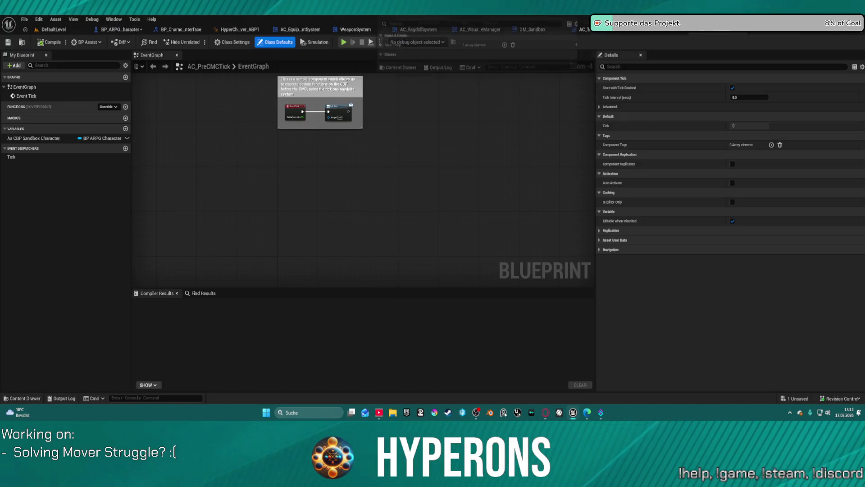
double_click(309, 107)
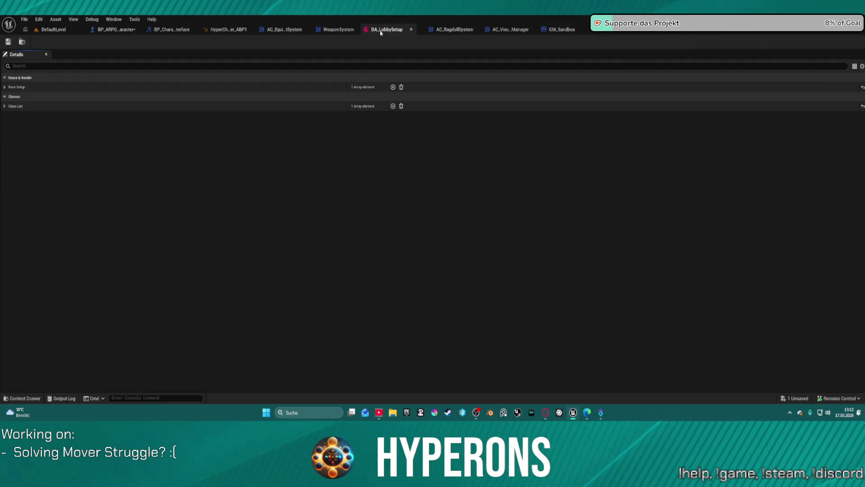
Step: Add Class List Index [1], paste Main Class into it, and rename it 'Main Class Backup'
click(5, 87)
click(4, 117)
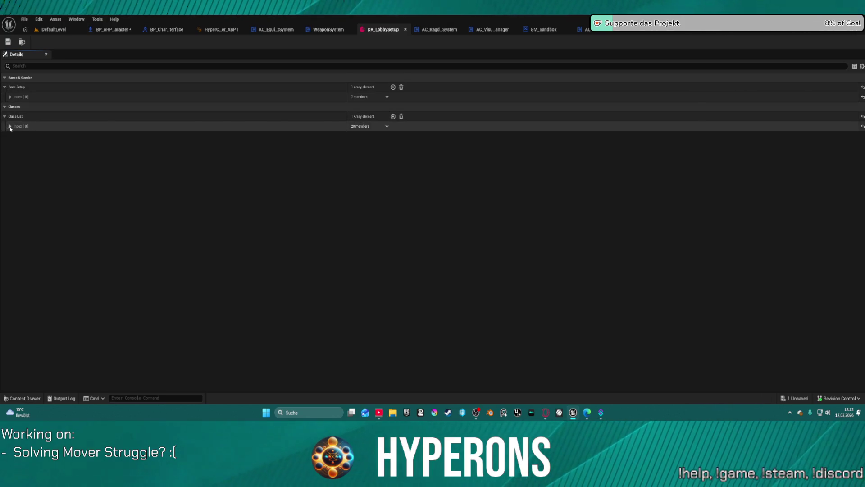
click(10, 127)
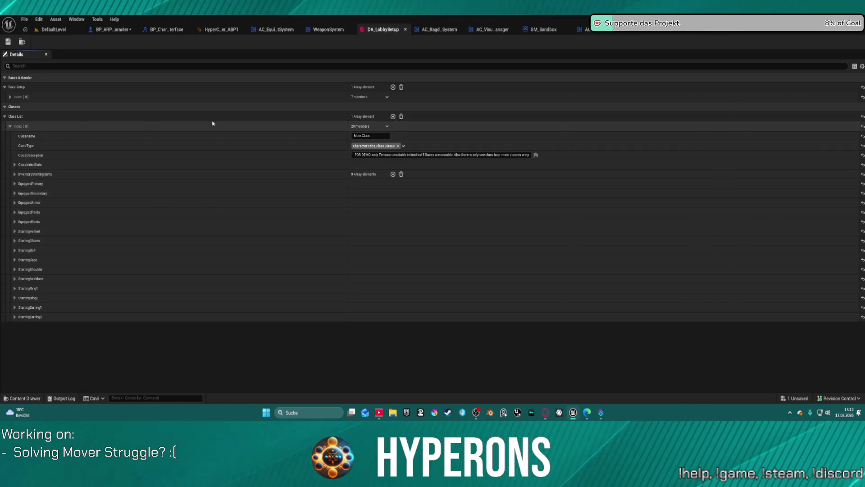
click(393, 119)
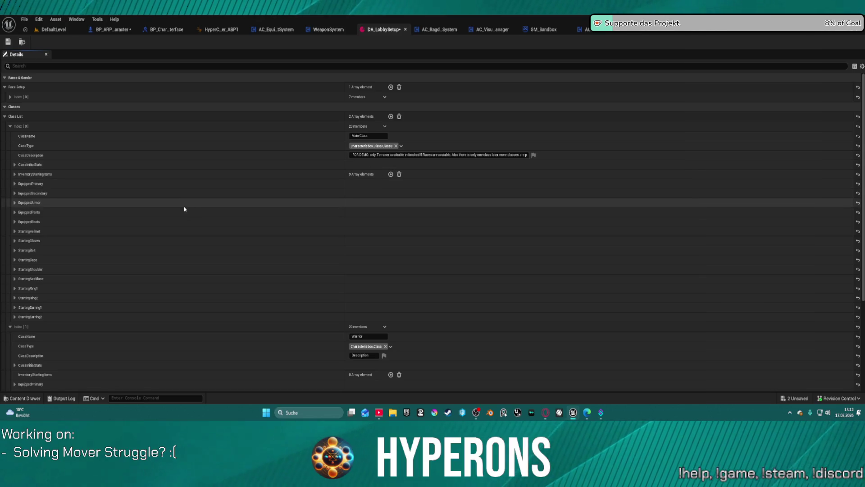
scroll(137, 224, down, 5)
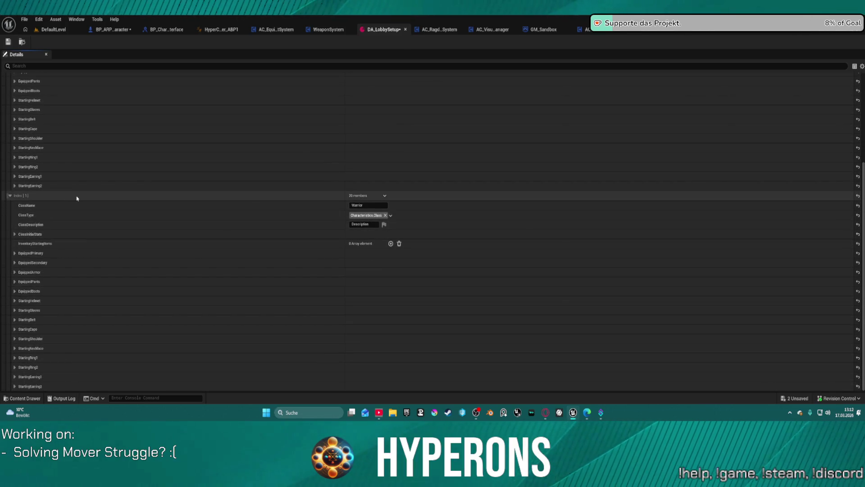
key(ctrl+v)
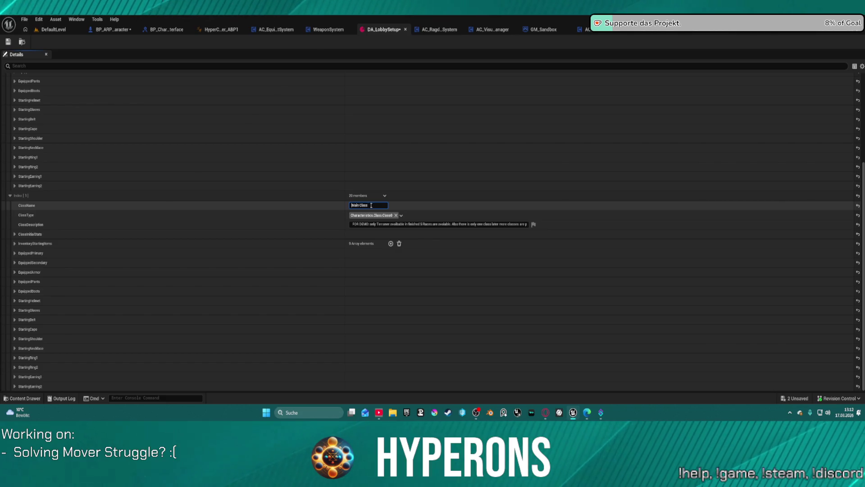
drag(361, 209, 358, 212)
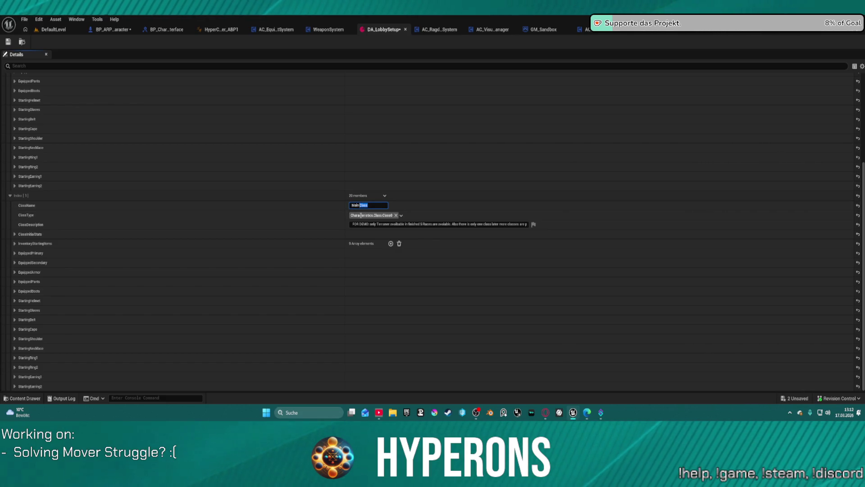
text(Backup)
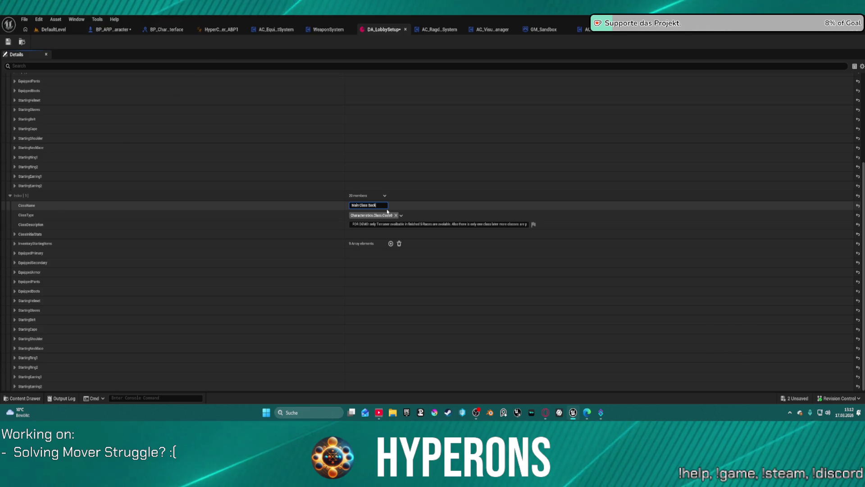
scroll(43, 142, up, 2)
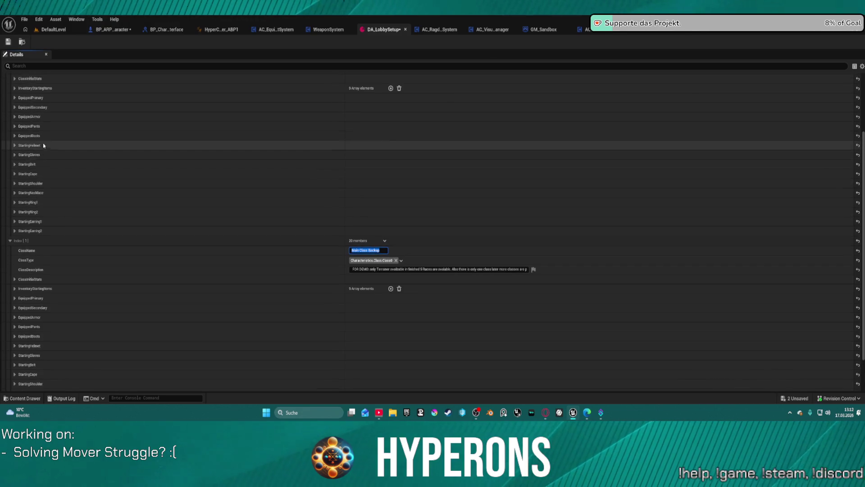
click(10, 241)
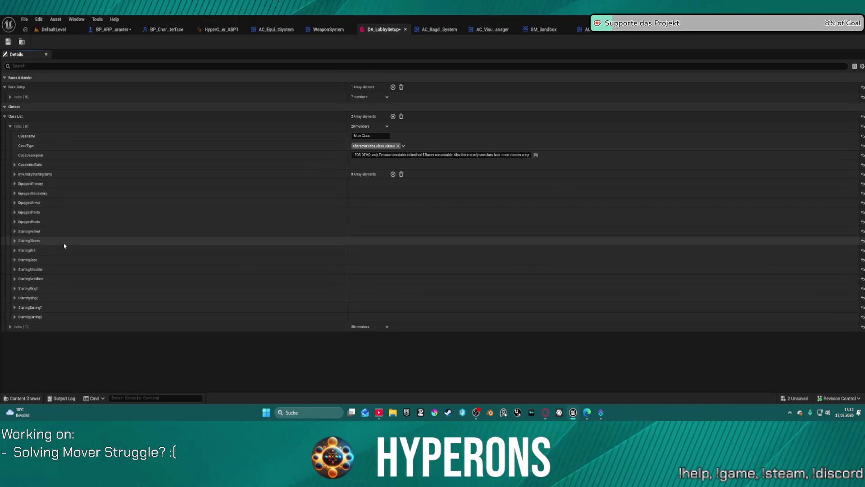
Step: Edit the Main Class EquippedPrimary ItemID, typing 0, and glance at EquippedSecondary
click(15, 183)
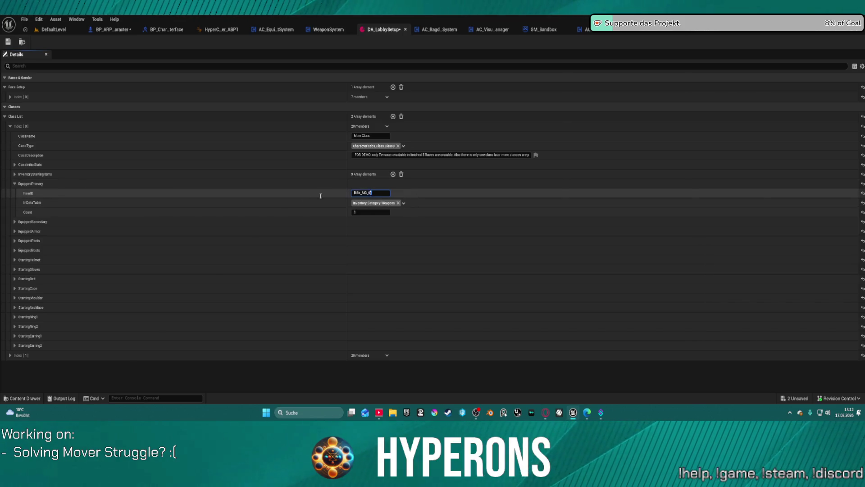
key(ctrl+a)
key(BackSpace)
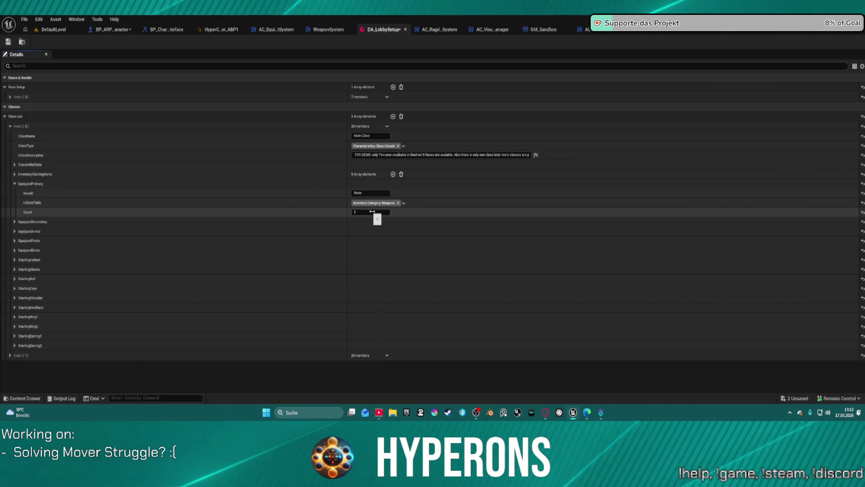
key(ctrl+z)
text(0)
click(15, 221)
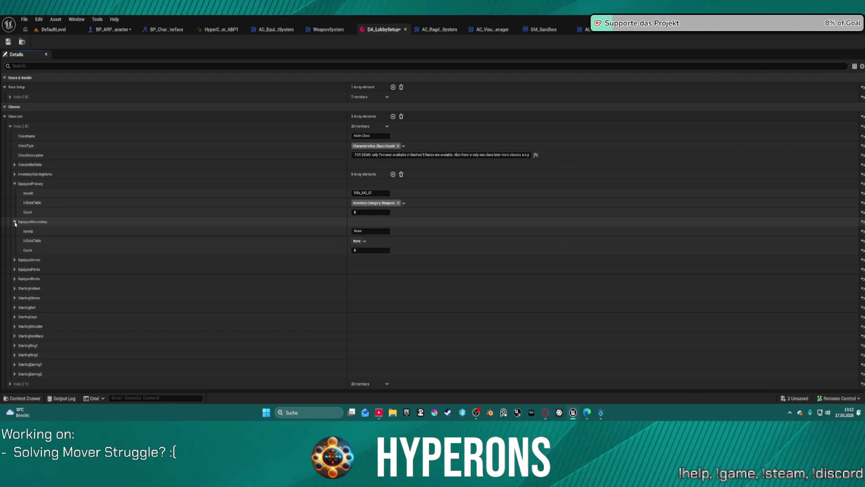
click(14, 222)
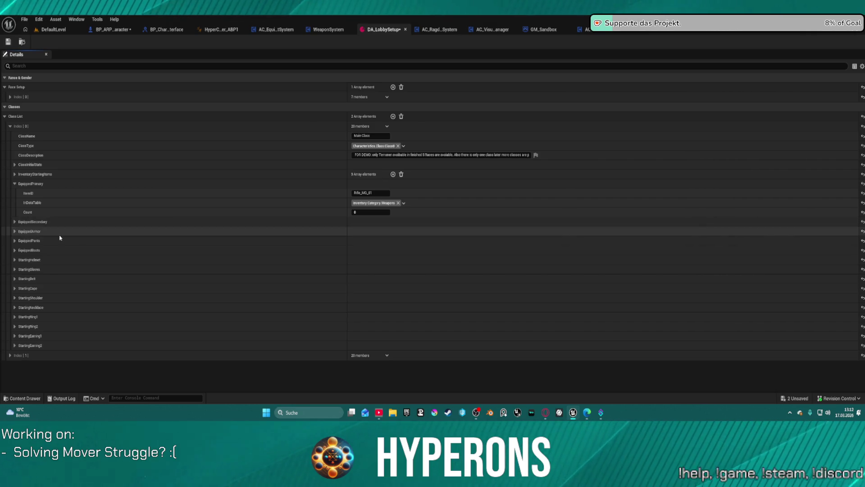
Step: Add a tenth starting inventory item copying the primary rifle, then return to DefaultLevel
click(15, 174)
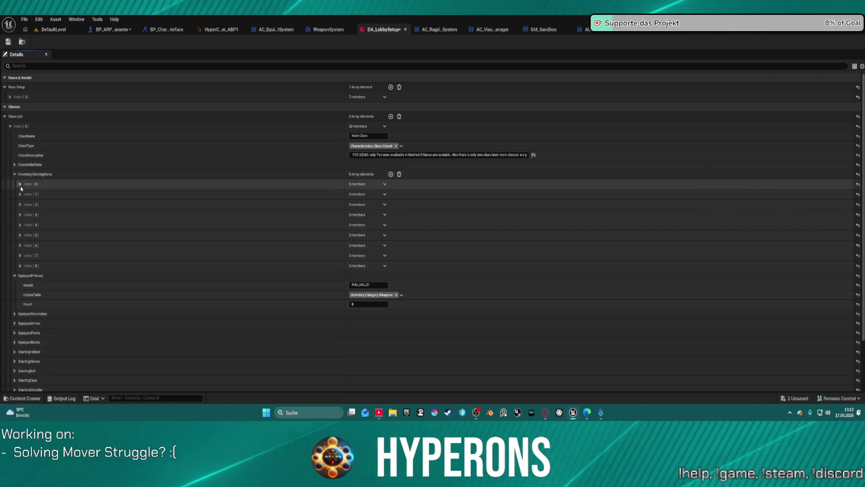
click(20, 184)
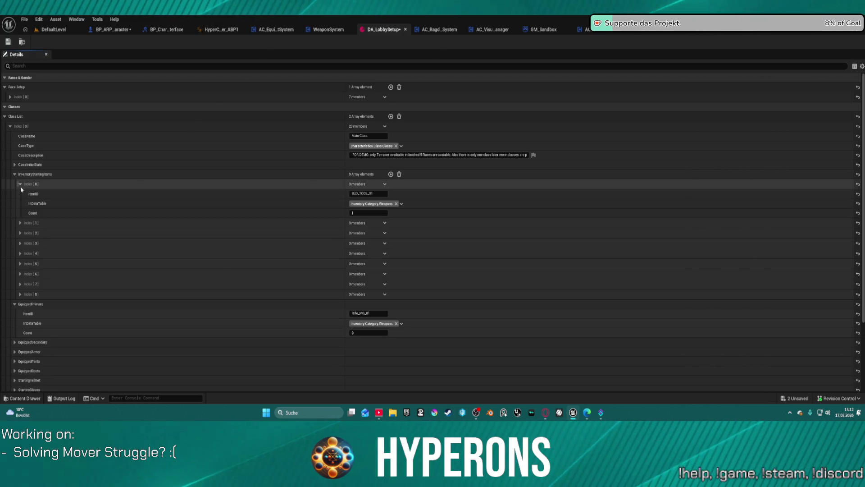
click(391, 174)
click(20, 305)
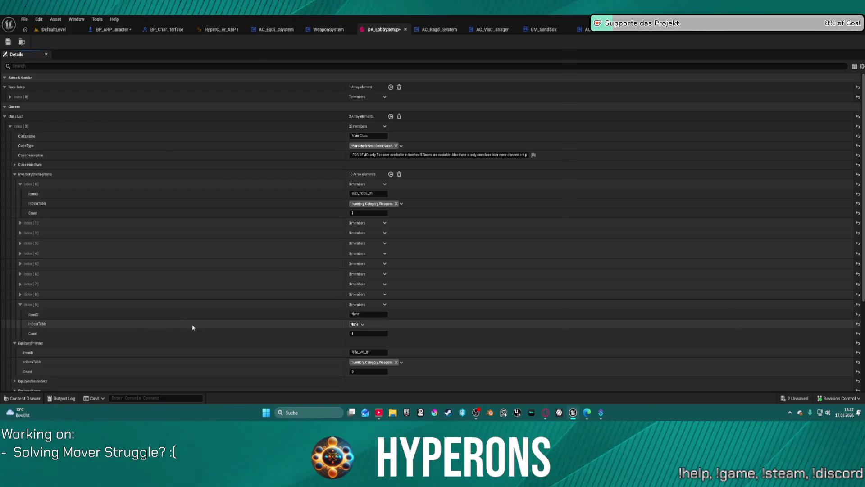
scroll(191, 327, down, 5)
click(25, 219)
shift+click(39, 181)
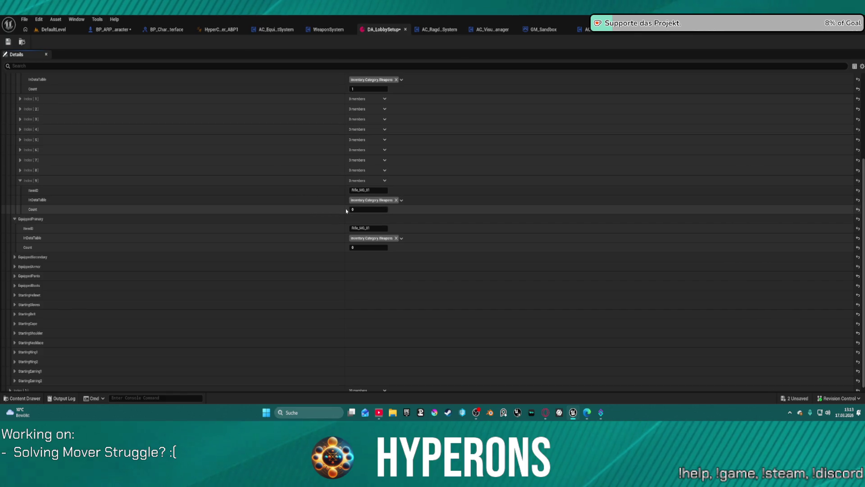
click(53, 30)
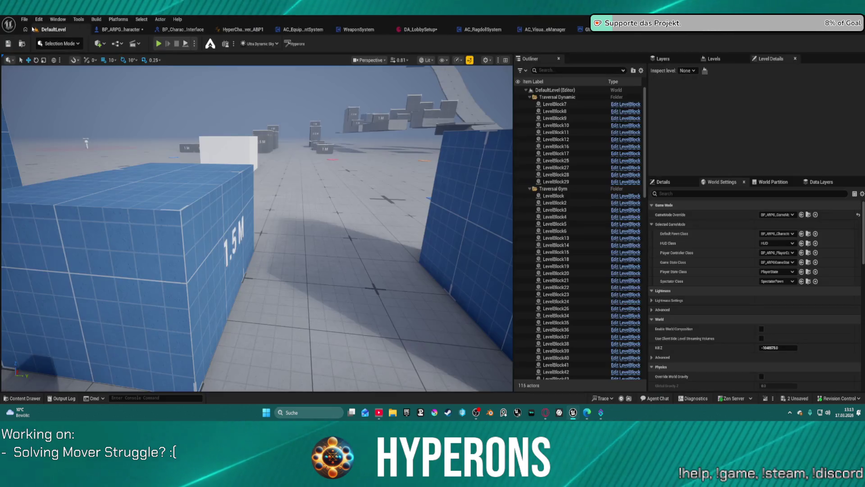
Step: Start Play in Editor, run the character to the blue 2 M block and mantle onto it
key(alt+p)
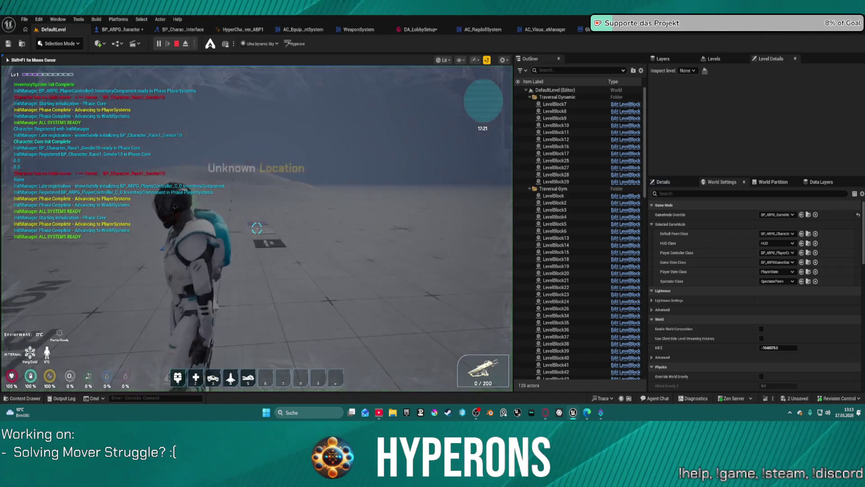
key(w)
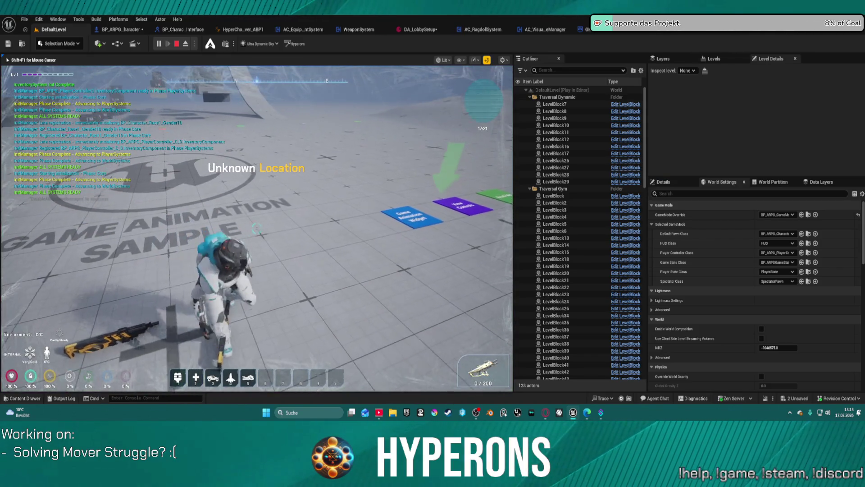
key(w)
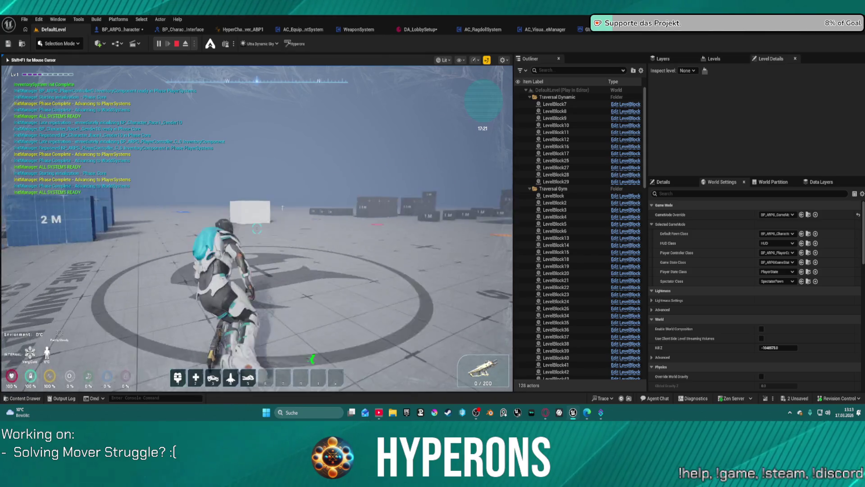
key(w)
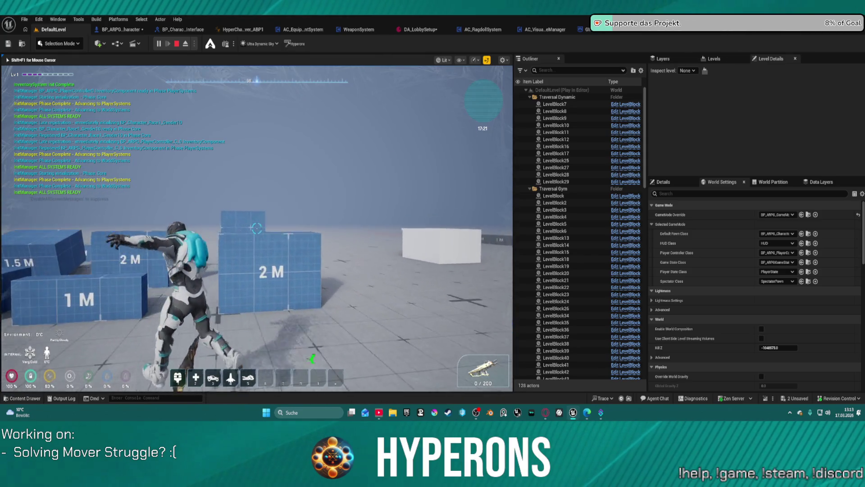
key(w)
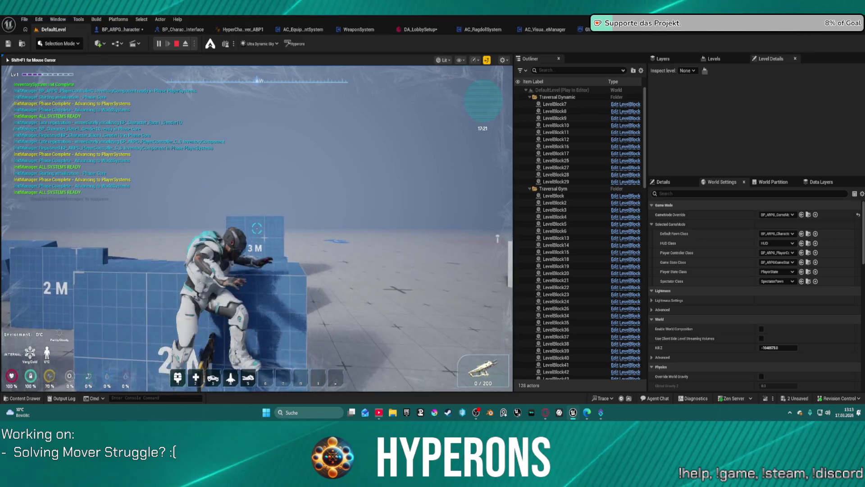
Step: Head toward the blue pad and ramp area, crouching and then standing upright
key(w)
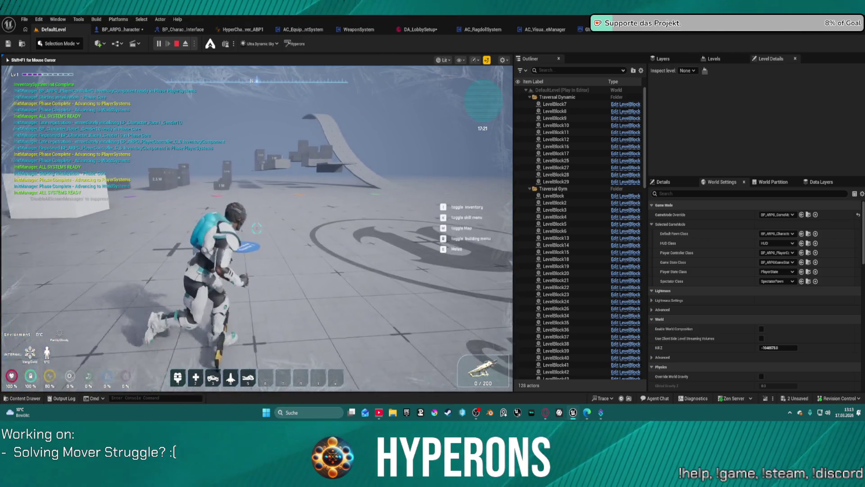
key(w)
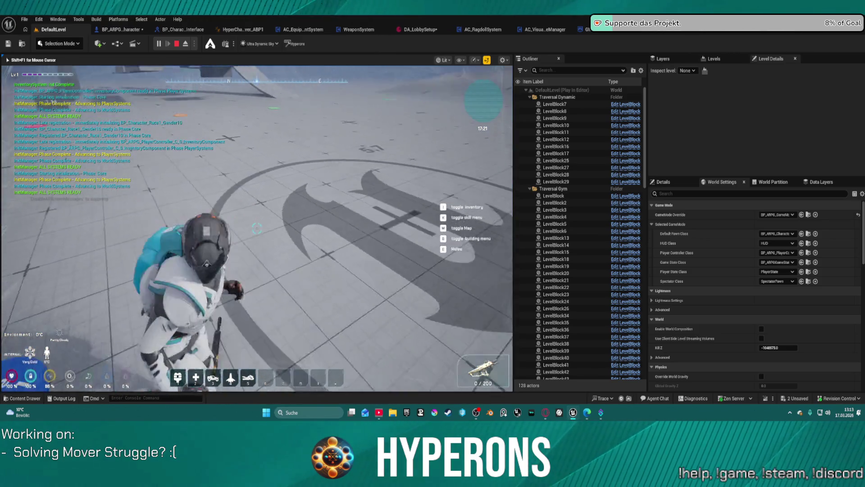
key(w)
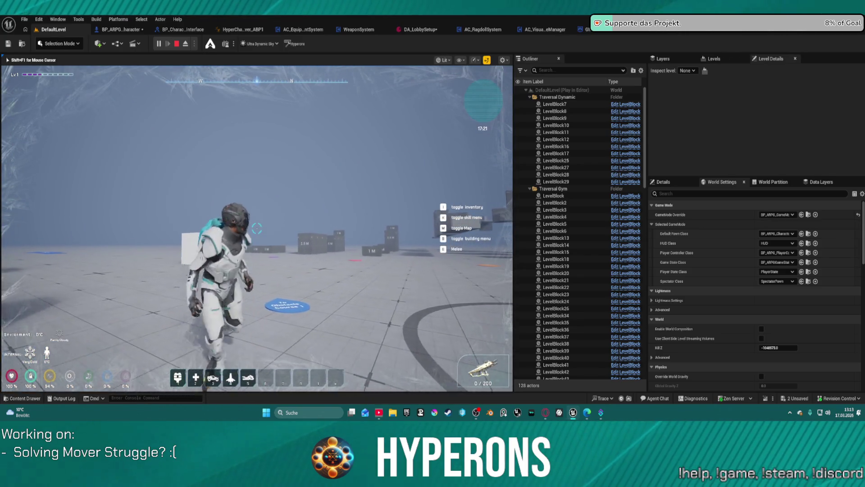
key(w)
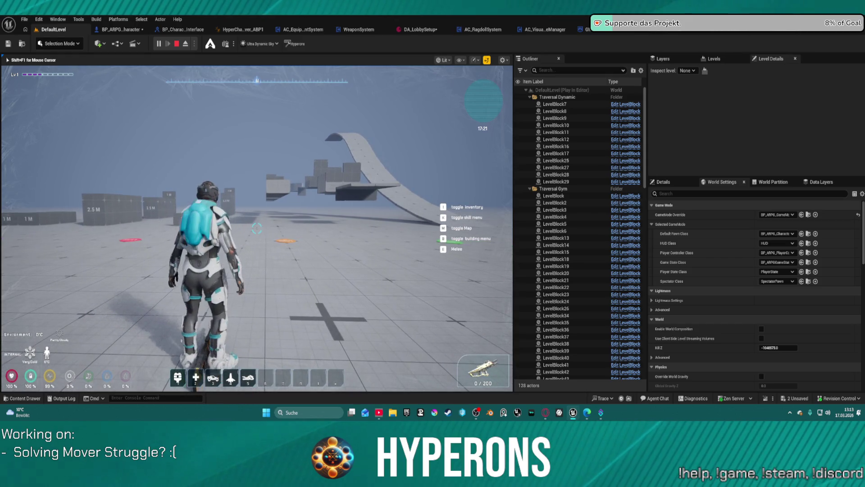
key(w)
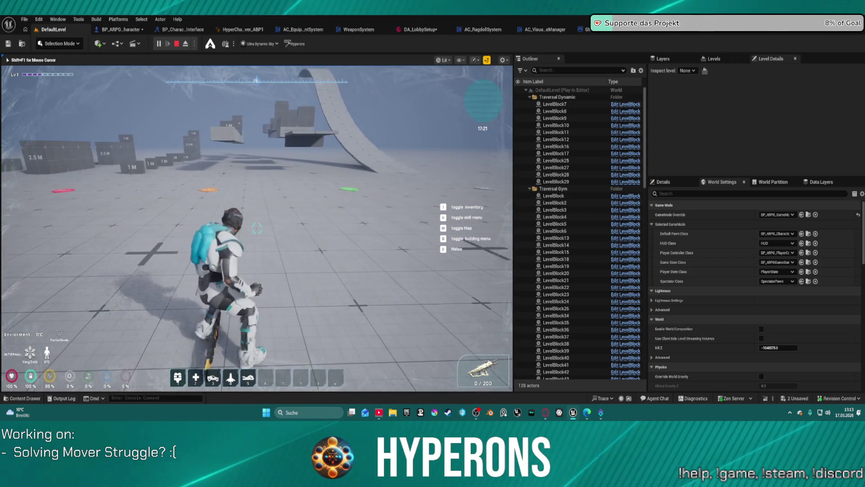
key(w)
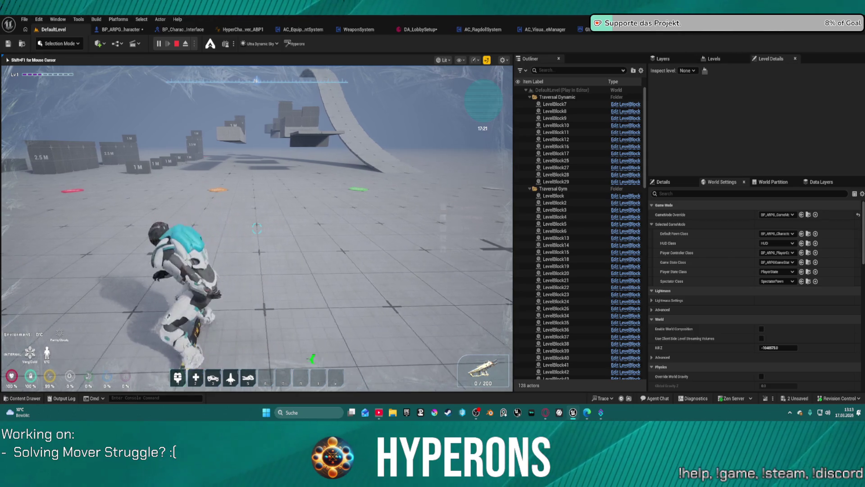
key(w)
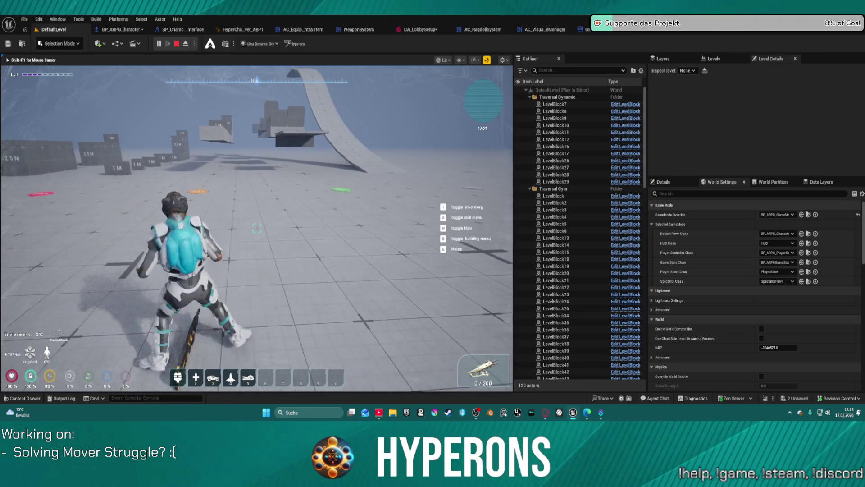
Step: Walk back and forth, run toward the distant blocks and orange marker, then stop playing
key(s)
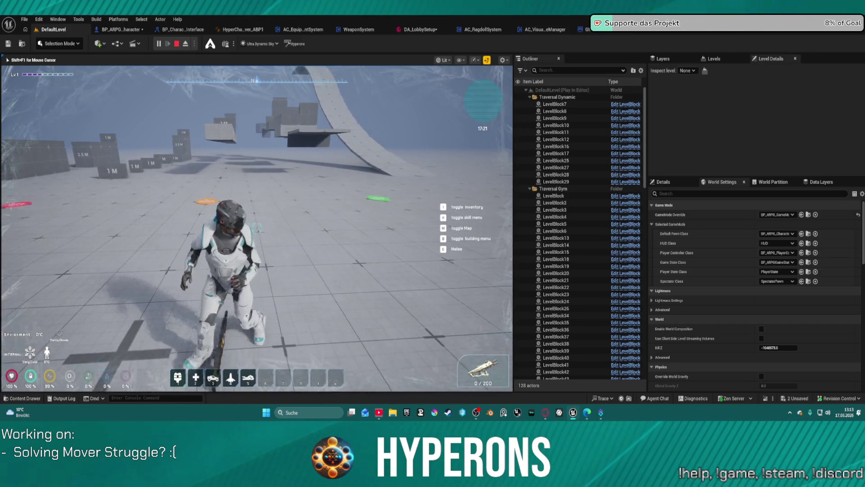
key(w)
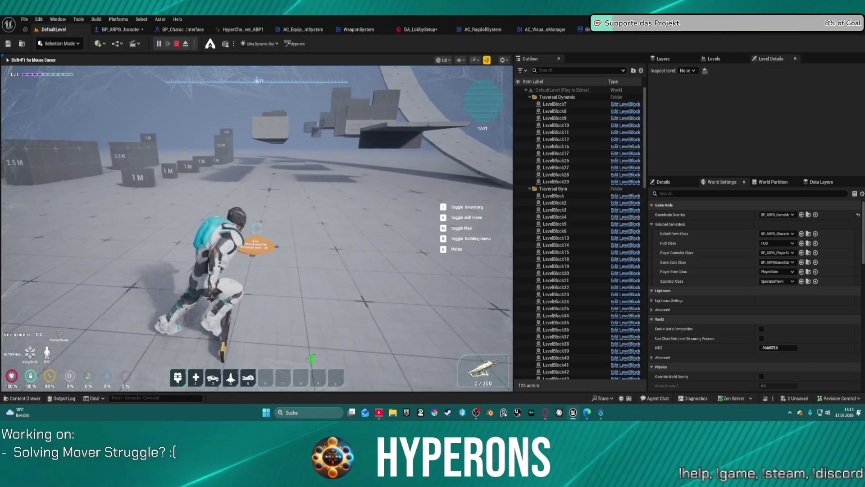
key(s)
key(w)
key(w)
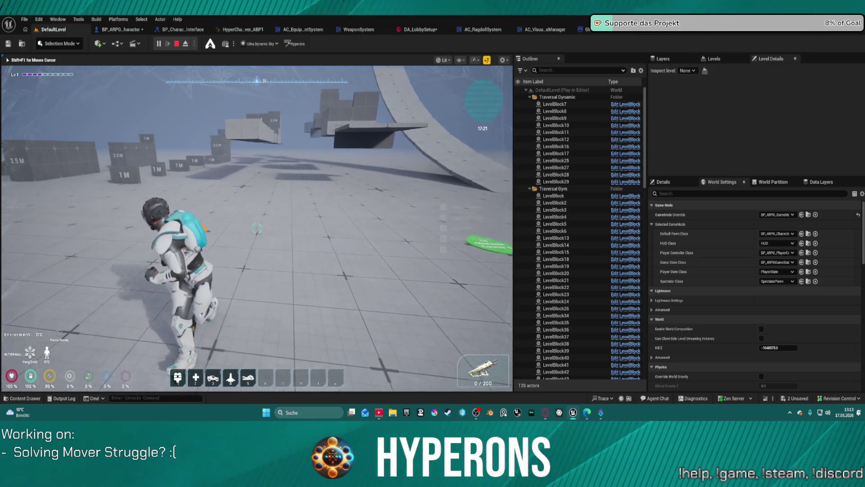
key(w)
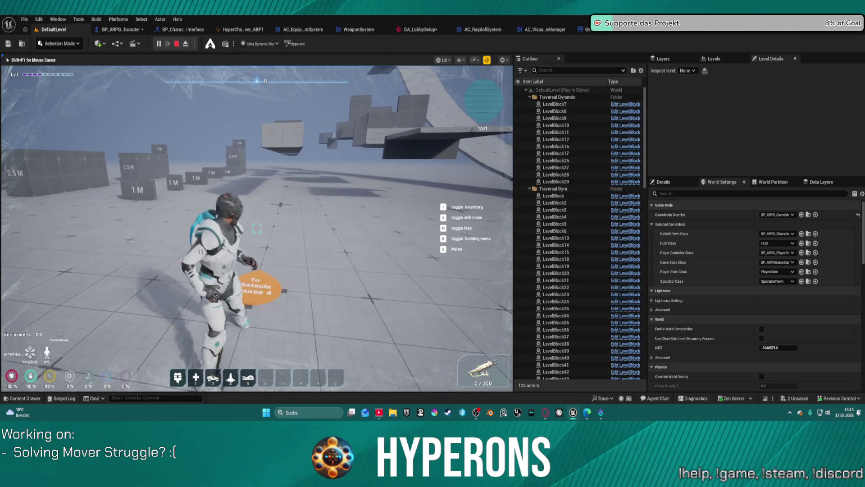
key(w)
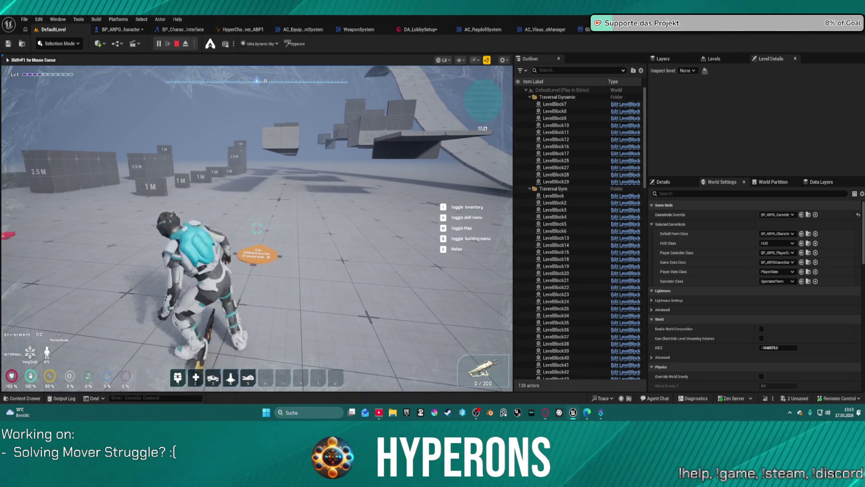
key(w)
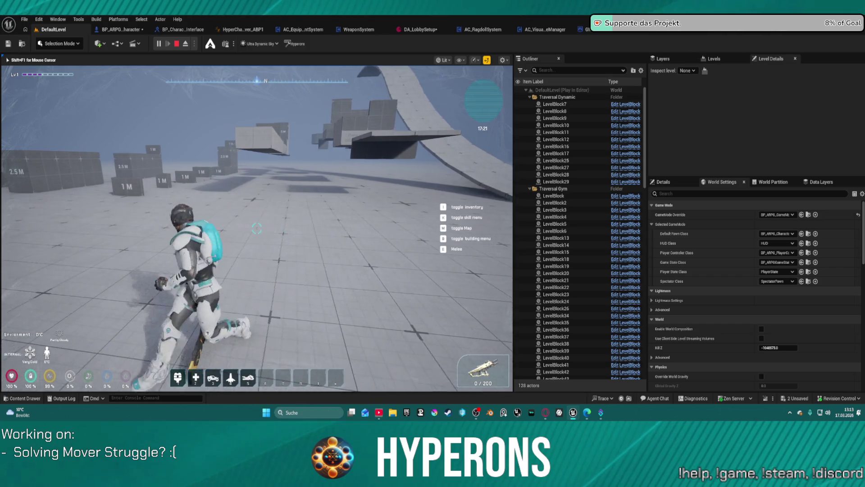
key(Escape)
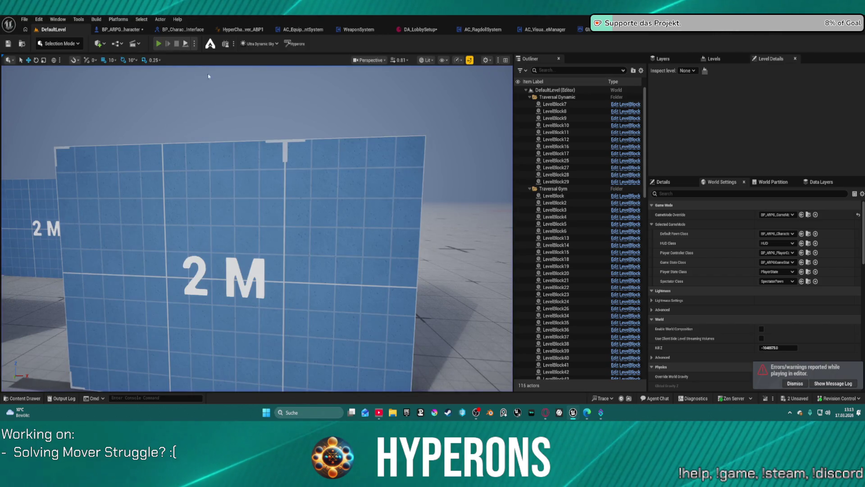
Step: Start a new play session, run left toward the ramp and crouch across the floor emblem
key(alt+p)
key(a)
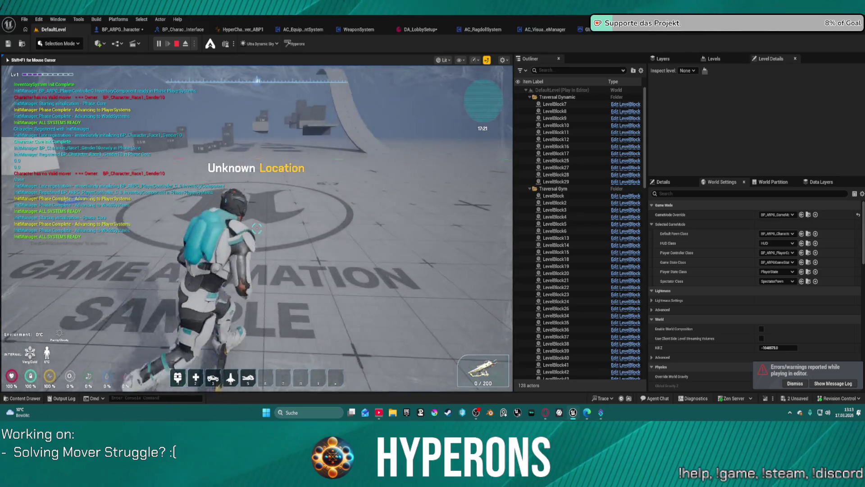
key(w)
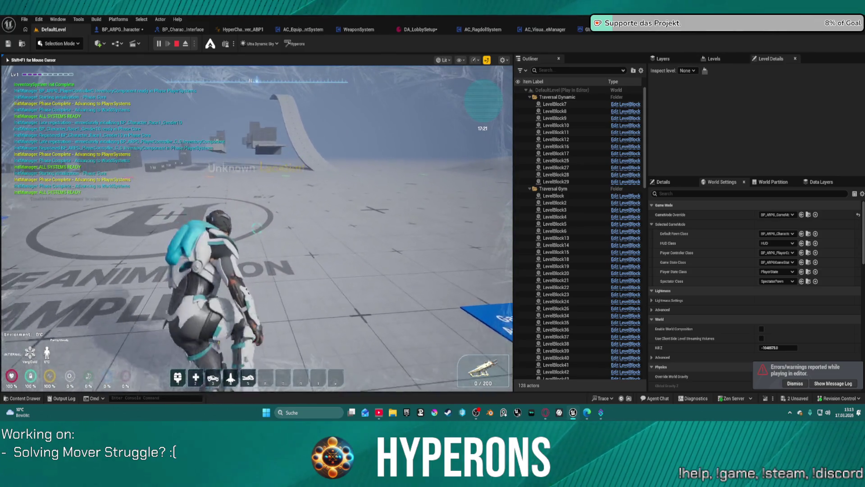
key(c)
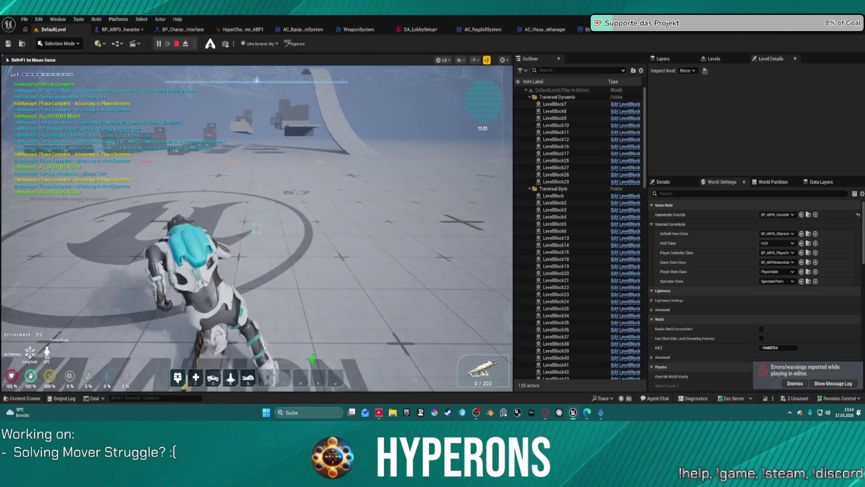
key(d)
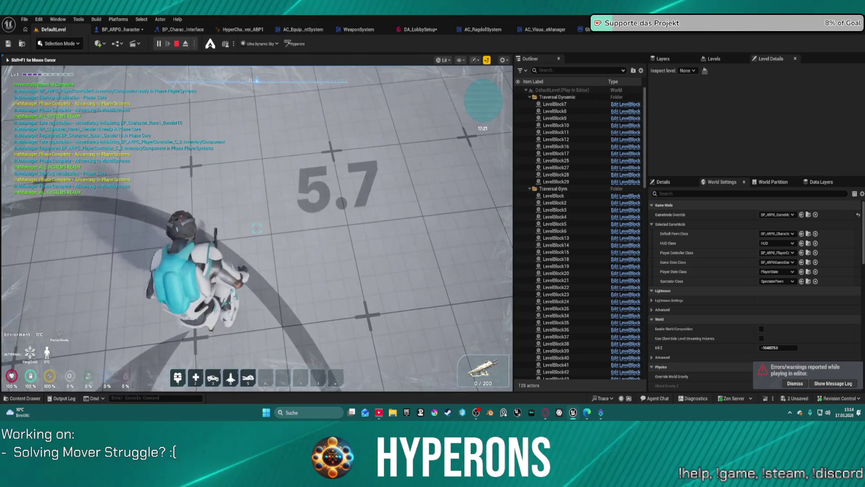
Step: Stand, walk ahead looking around, then end play and return to the BP_ARPG_Character blueprint
key(w)
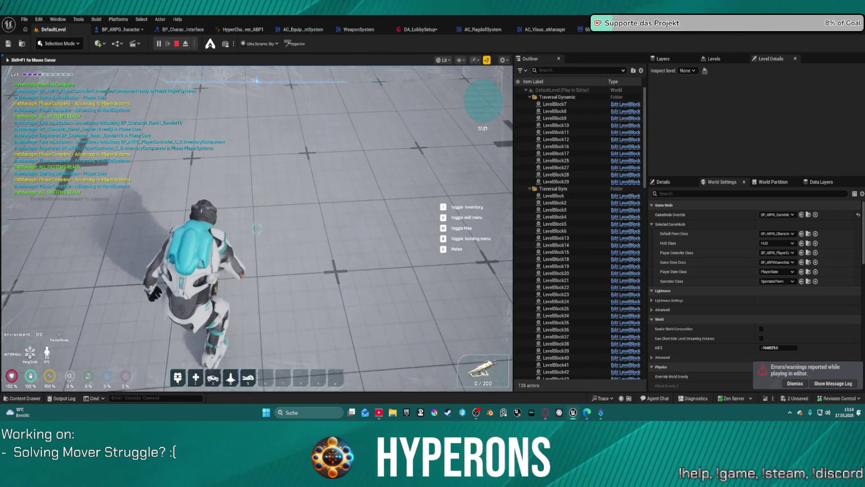
key(a)
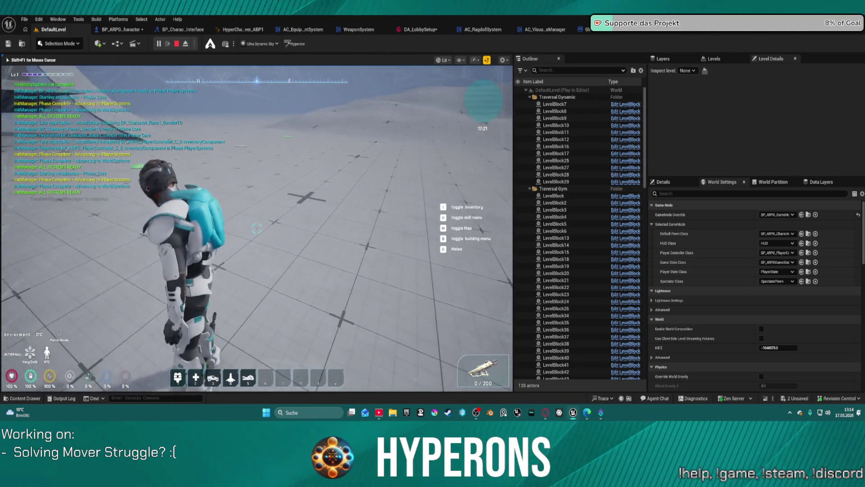
key(shift)
key(w)
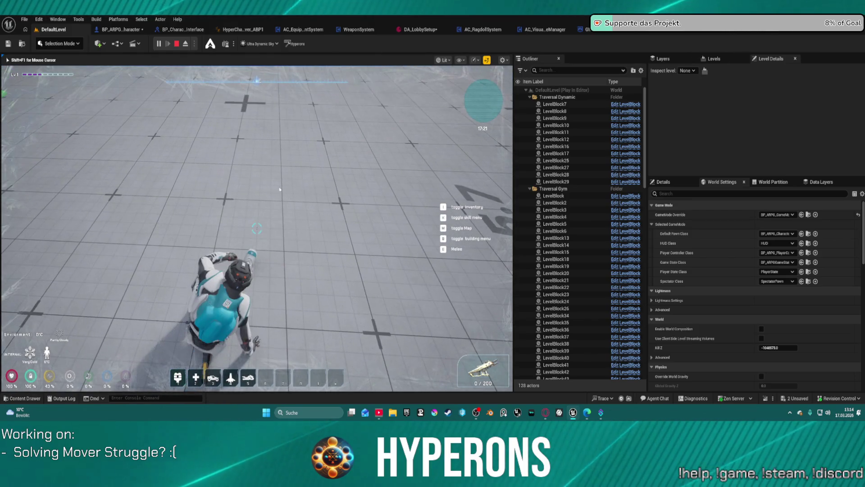
key(Escape)
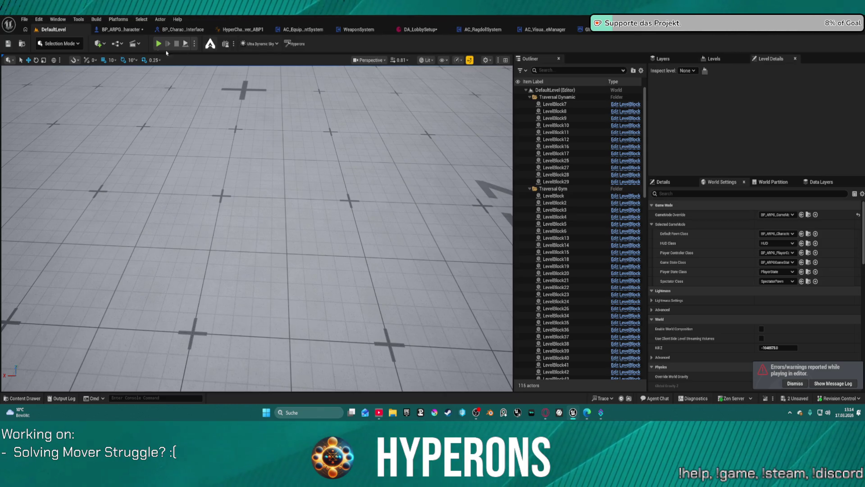
click(127, 30)
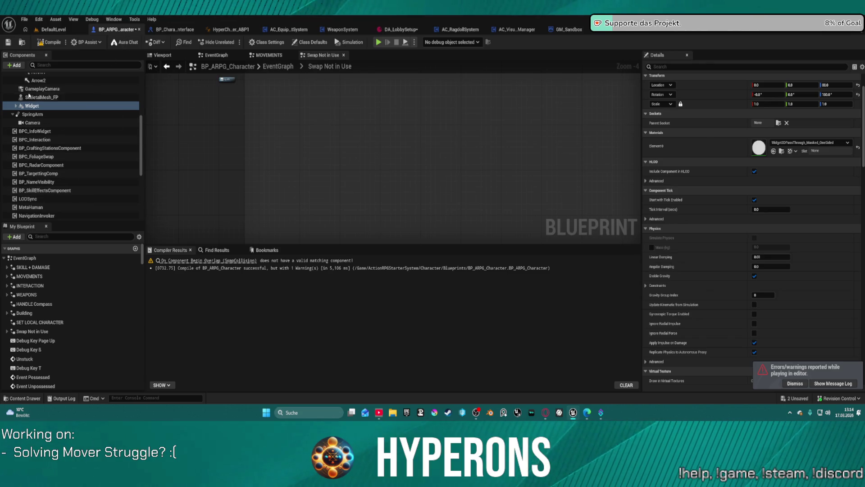
Step: Expand the Widget component and scroll the Components list to find the foliage influencers
scroll(24, 119, up, 3)
click(14, 162)
click(15, 161)
scroll(59, 168, down, 3)
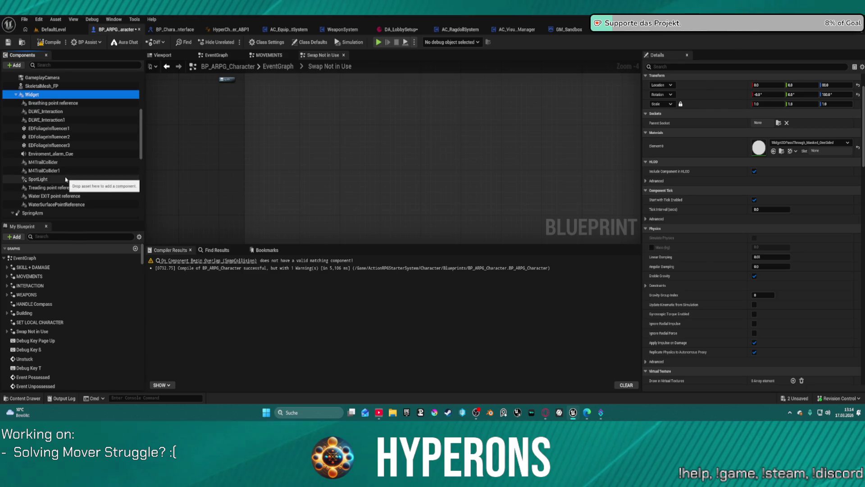
scroll(98, 177, down, 1)
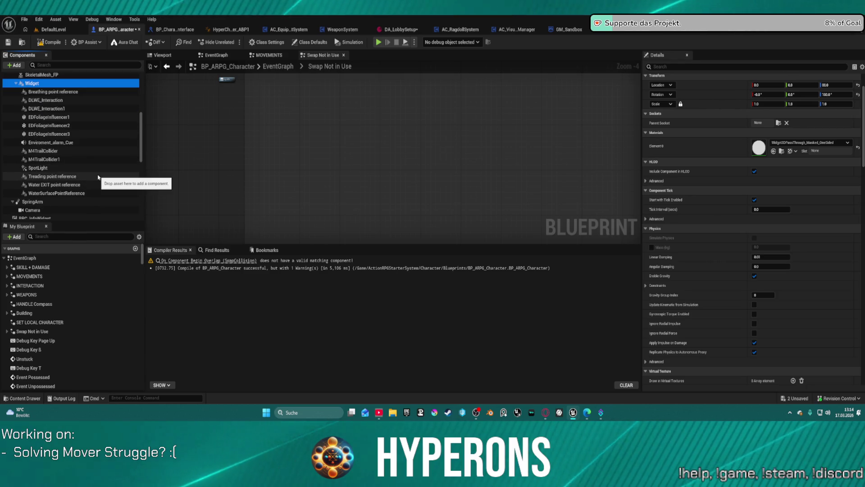
scroll(98, 177, down, 4)
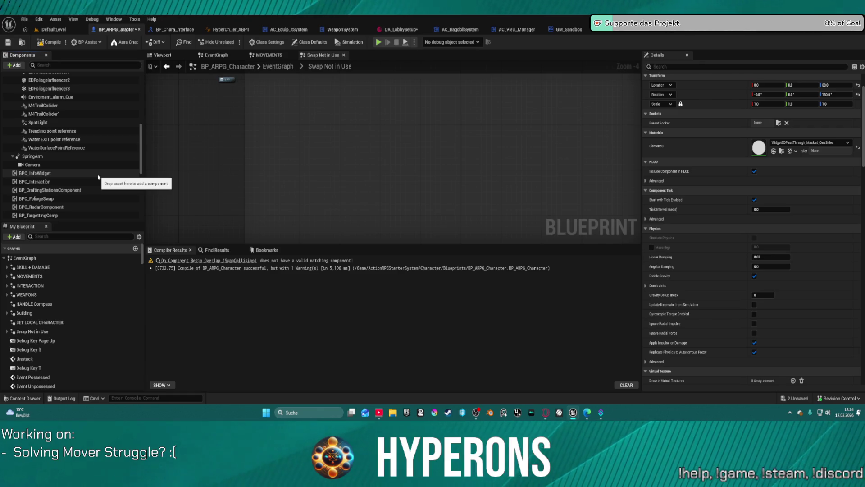
scroll(97, 176, down, 3)
scroll(97, 177, down, 2)
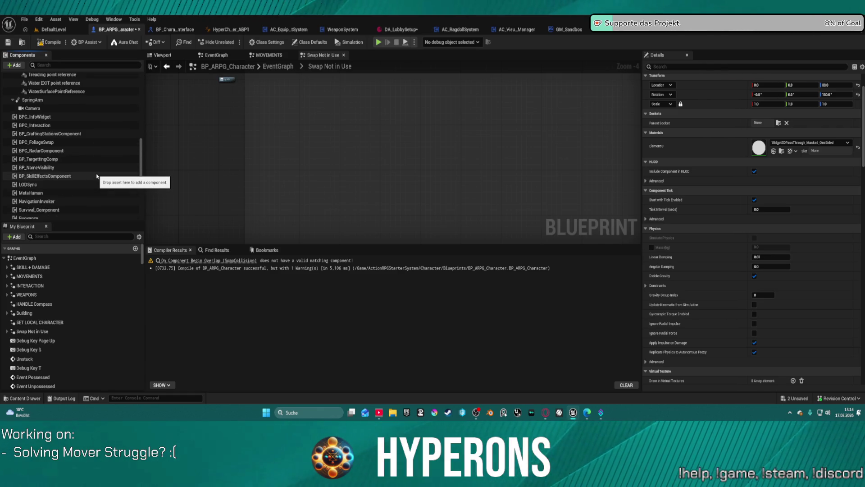
scroll(97, 177, up, 6)
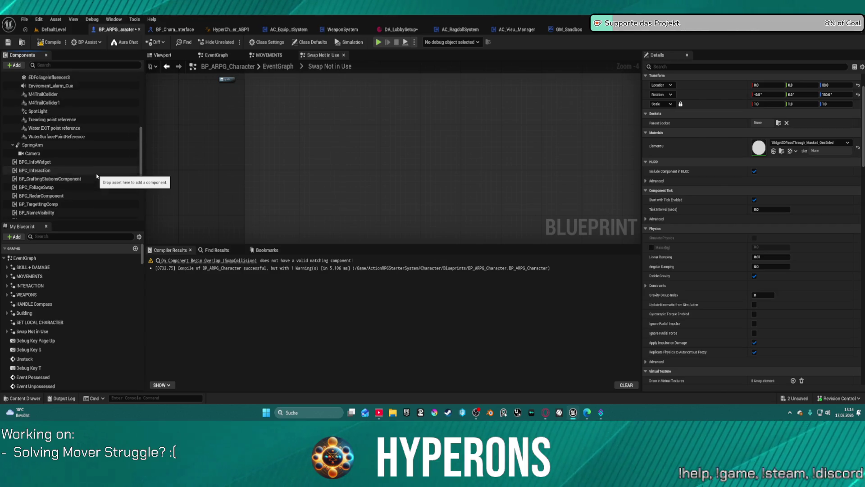
Step: Delete EDFoliageInfluencer3 and the other two EDFoliageInfluencer components
click(68, 99)
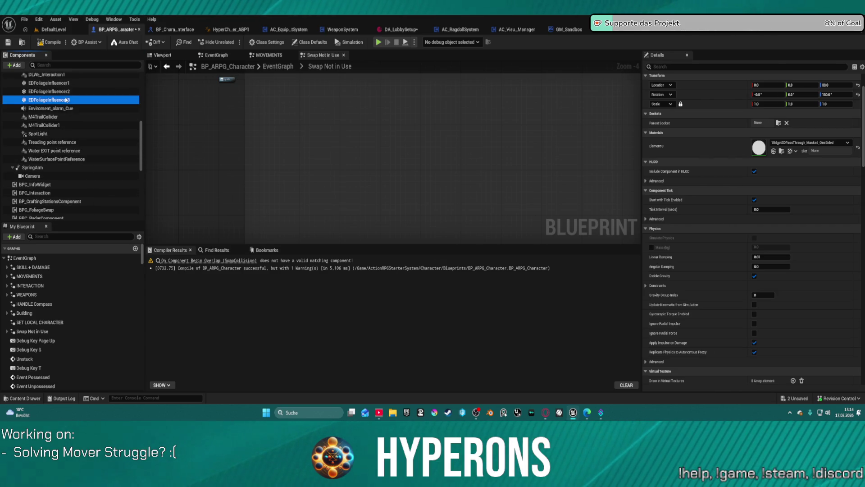
key(Delete)
click(63, 97)
key(Delete)
click(65, 89)
key(Delete)
scroll(69, 92, up, 3)
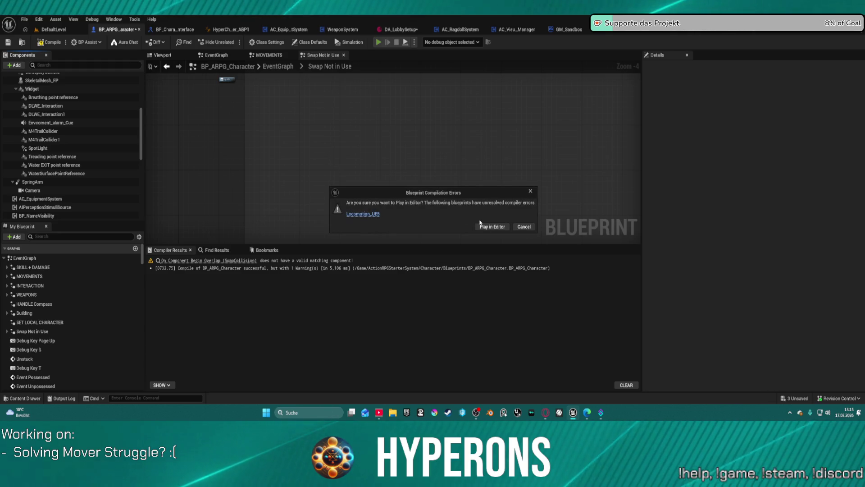
Step: Play despite compile errors, stop, undo to restore EDFoliageInfluencer1–3, and recompile the blueprint
click(487, 227)
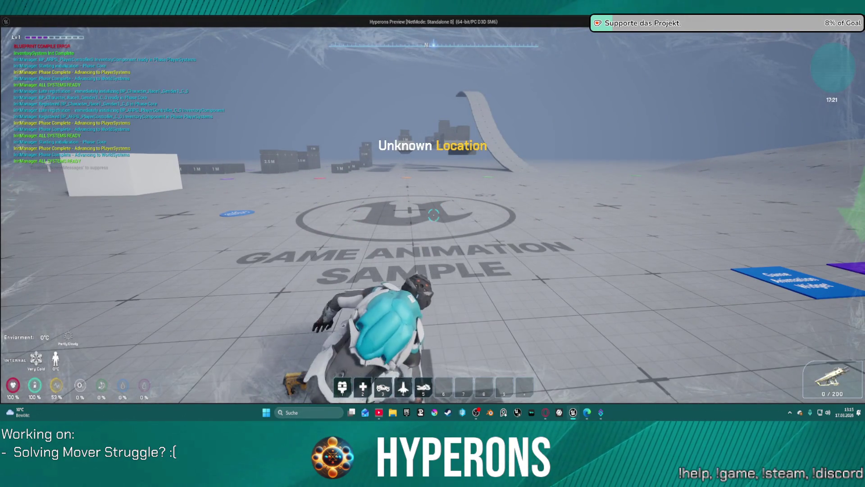
key(Escape)
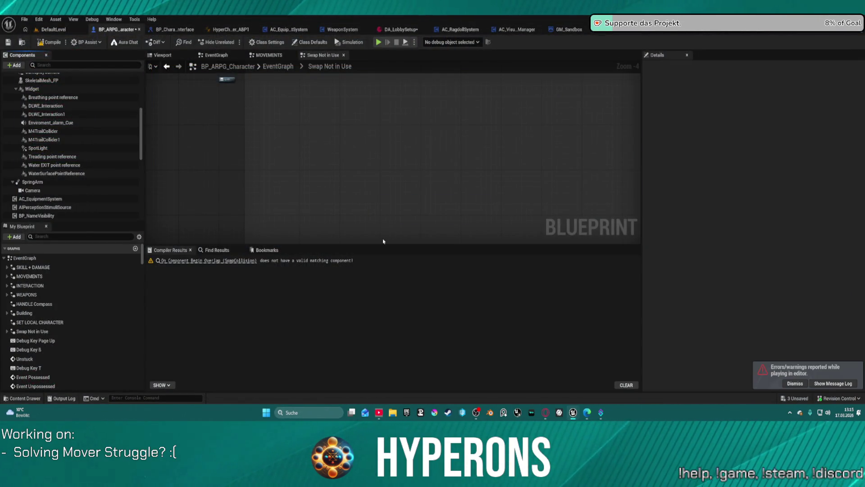
key(ctrl+z)
key(ctrl+z)
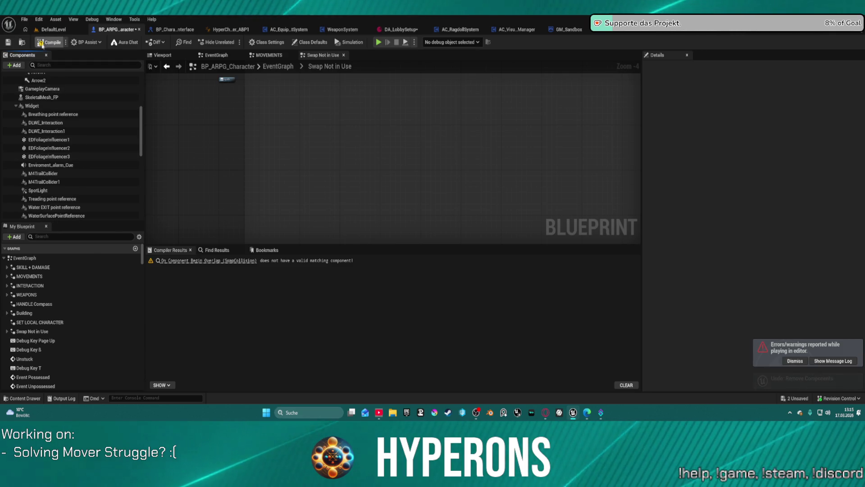
key(F7)
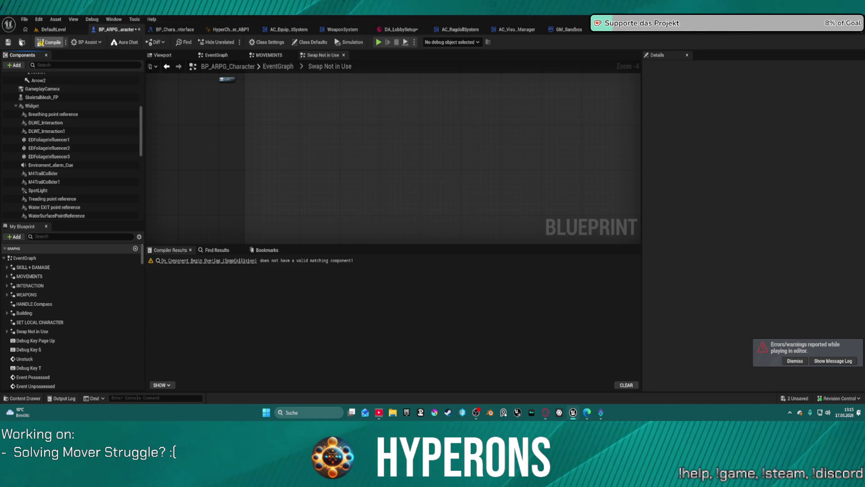
click(22, 42)
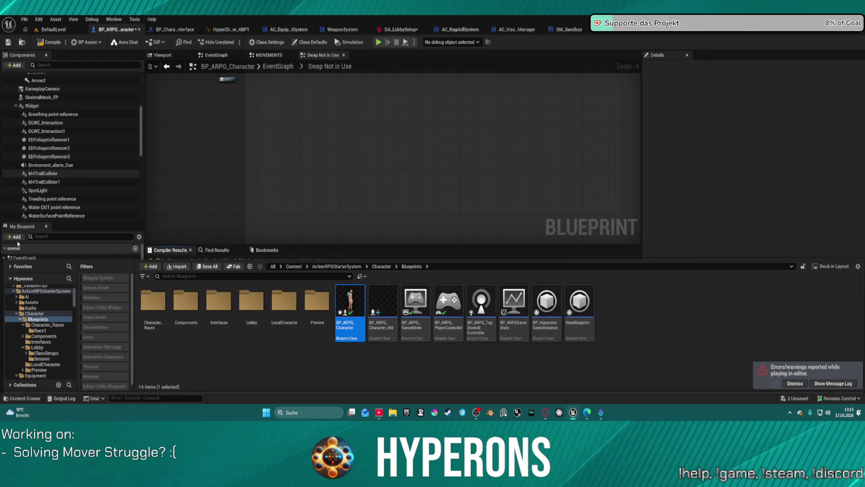
Step: Open BP_ME_SpaceSoldier01_Helmet from the Equipment › Armor › Helmet folder
scroll(47, 302, down, 10)
scroll(47, 302, up, 3)
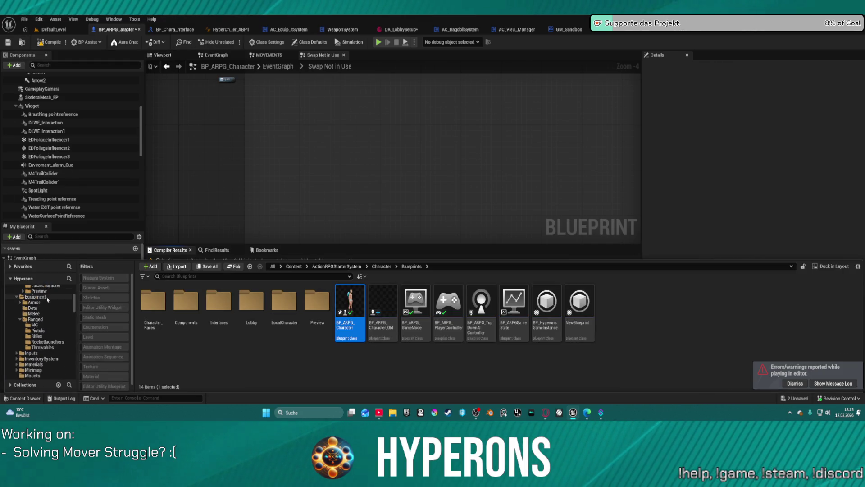
double_click(40, 296)
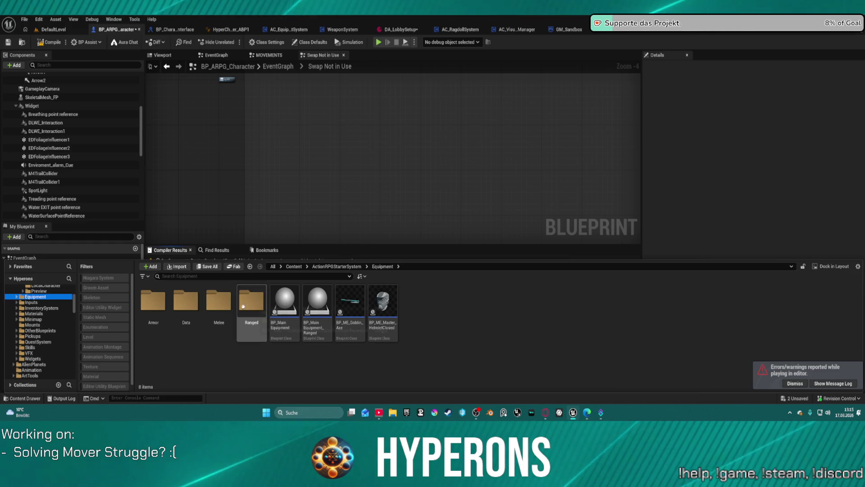
double_click(149, 306)
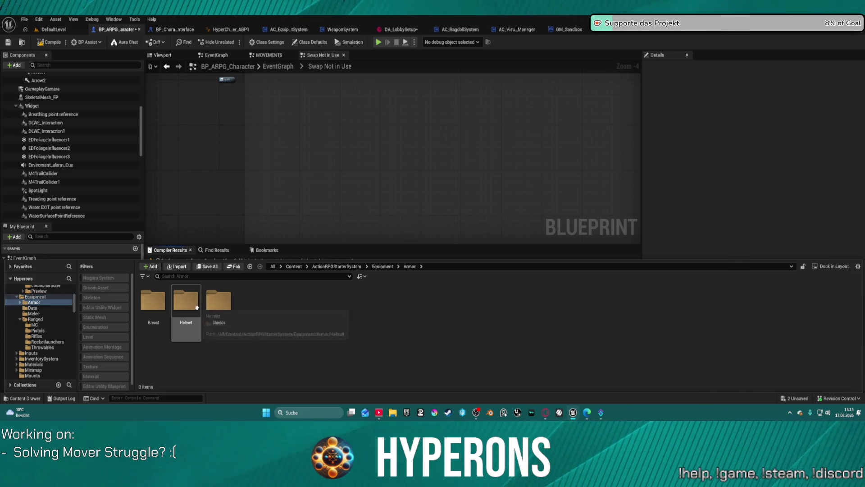
double_click(186, 303)
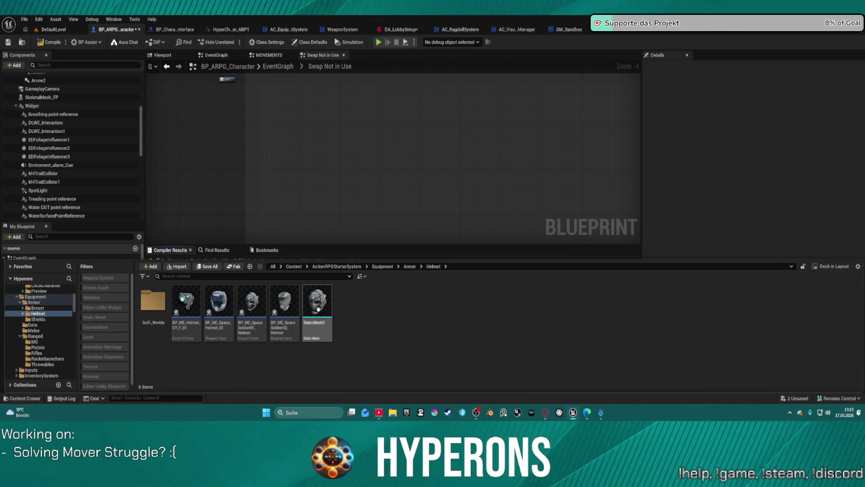
click(261, 301)
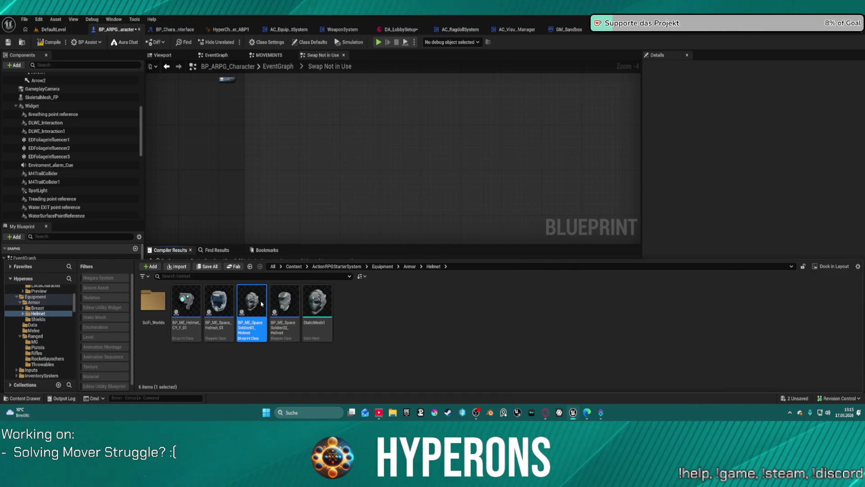
double_click(262, 303)
click(67, 103)
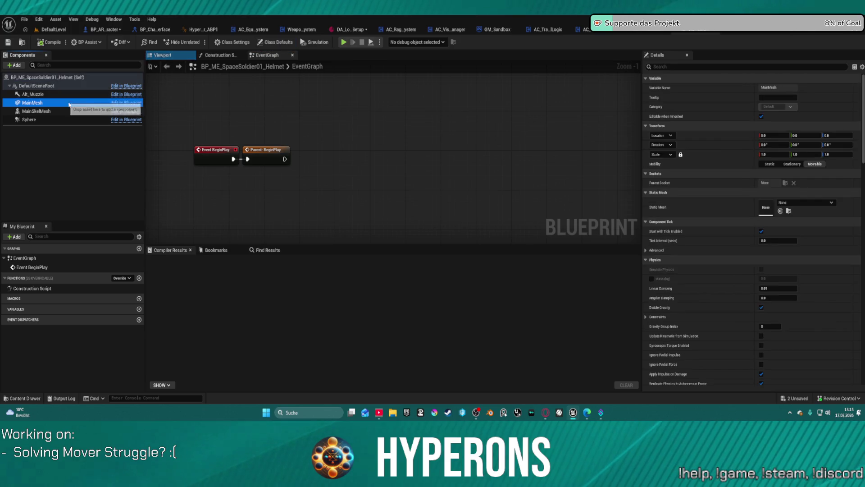
Step: Set MainMesh's collision preset to NoCollision, then undo that change
scroll(680, 227, down, 10)
scroll(680, 227, down, 5)
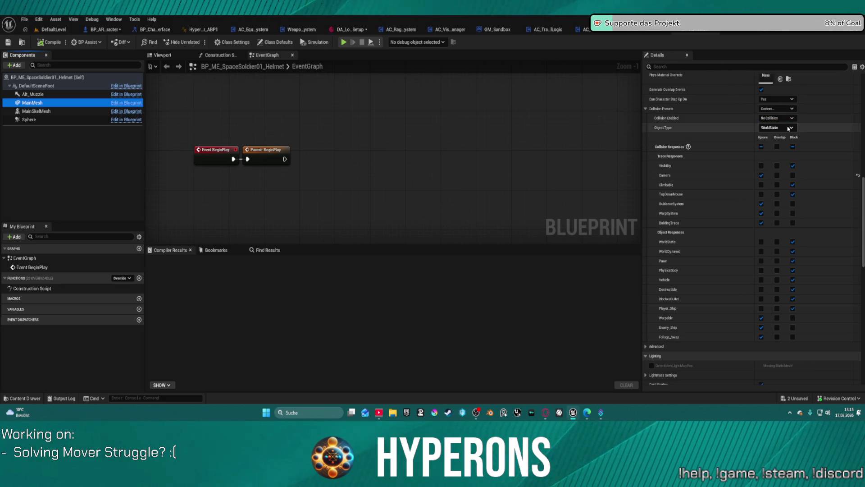
click(777, 108)
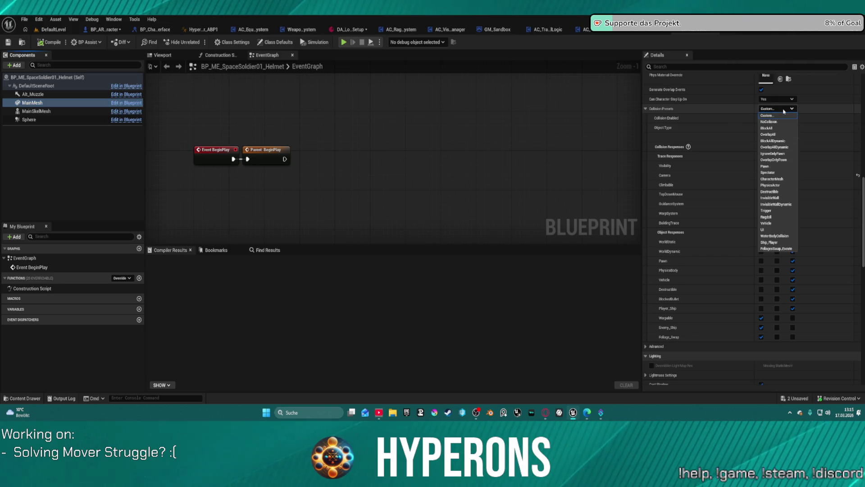
click(775, 119)
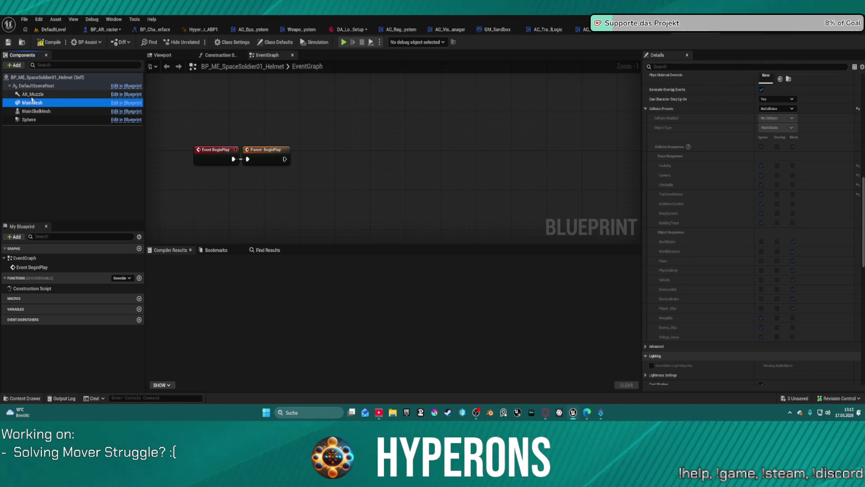
click(36, 111)
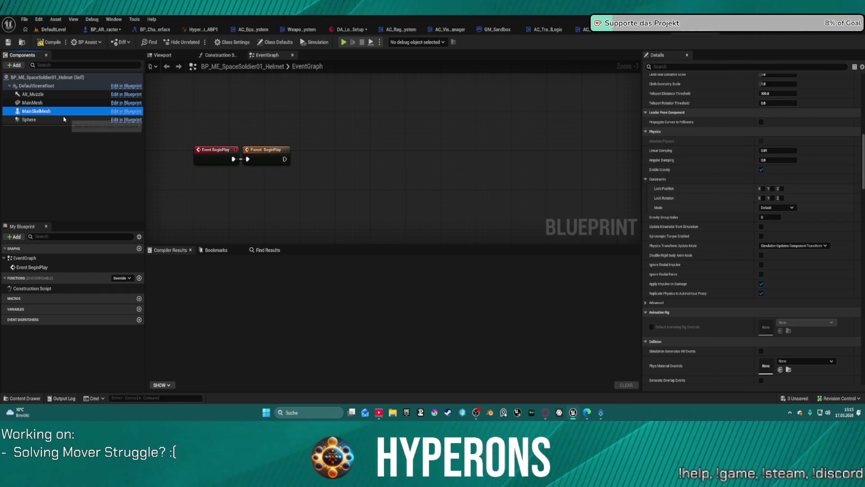
scroll(785, 209, up, 10)
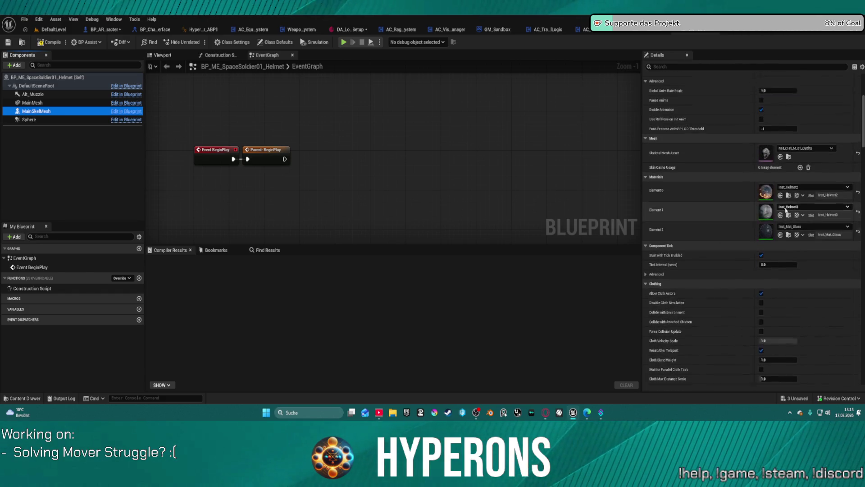
scroll(786, 210, up, 1)
scroll(785, 205, down, 10)
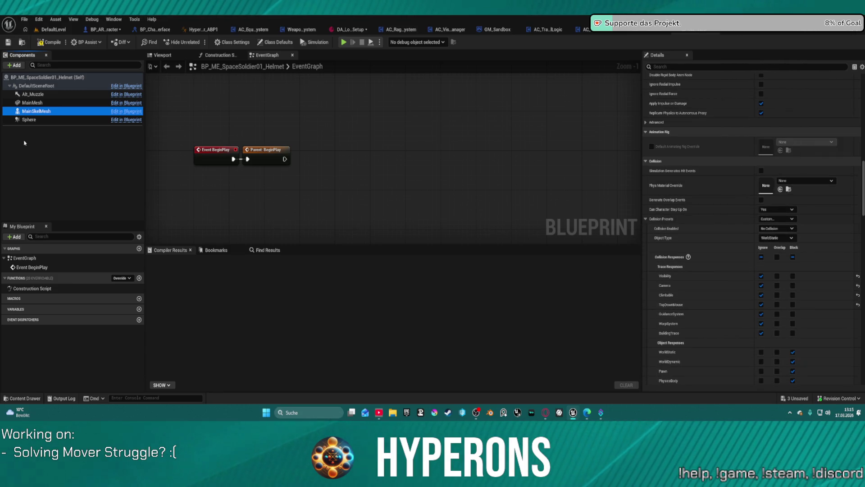
key(ctrl+z)
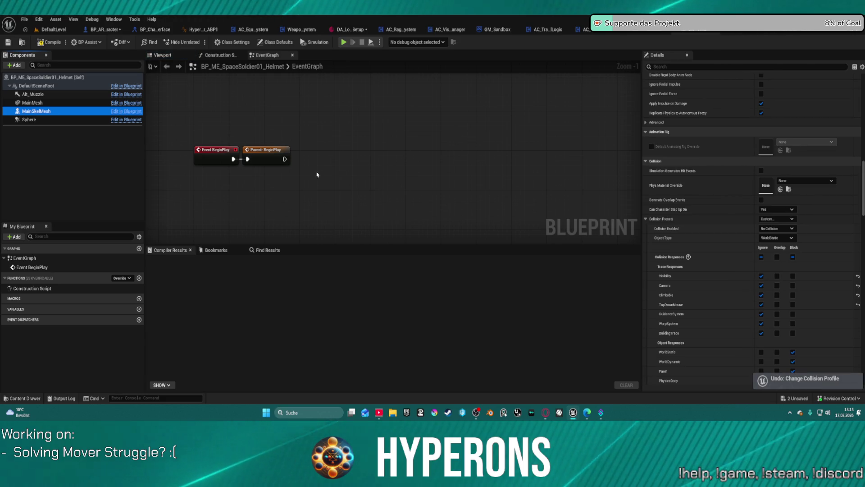
Step: Set the Sphere component to NoCollision with Generate Overlap Events off, leaving step-up-on at Yes
click(32, 103)
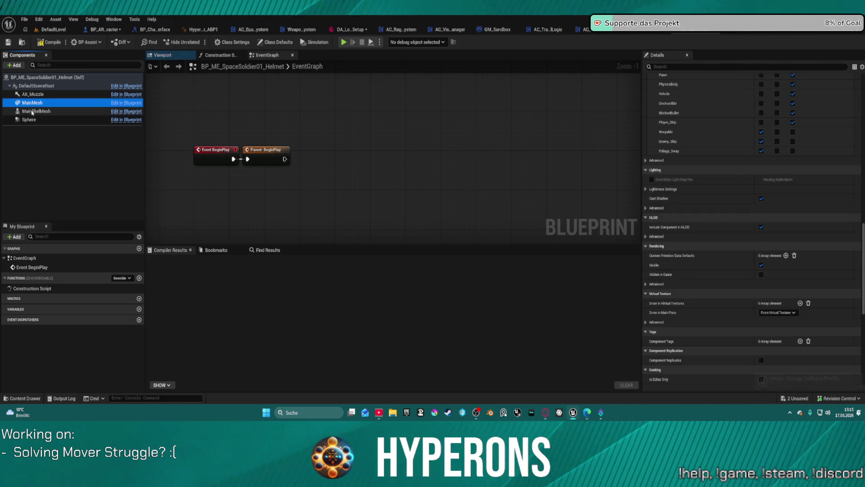
click(33, 120)
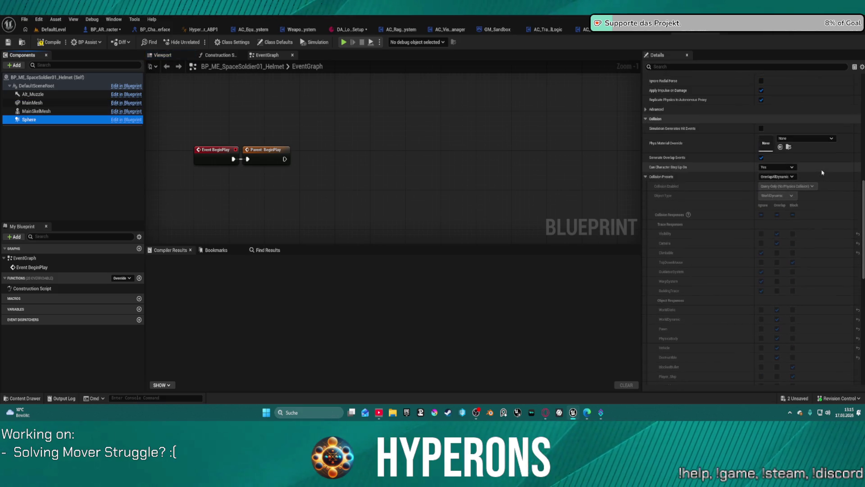
click(790, 178)
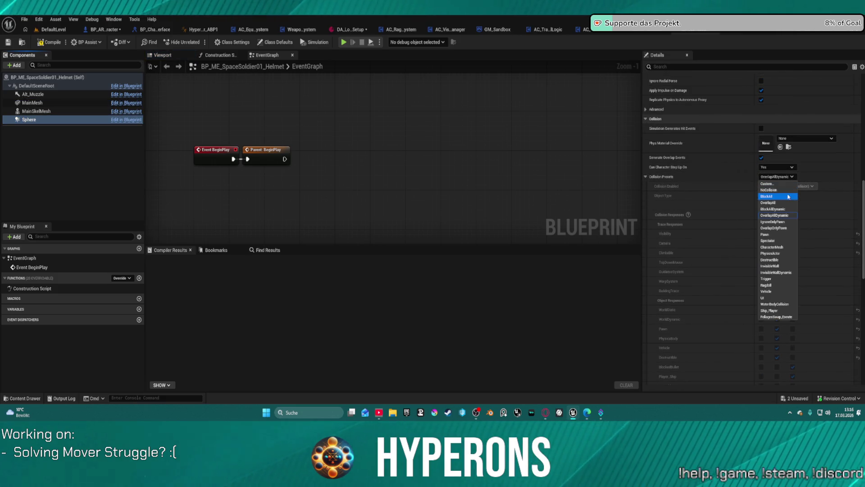
click(785, 191)
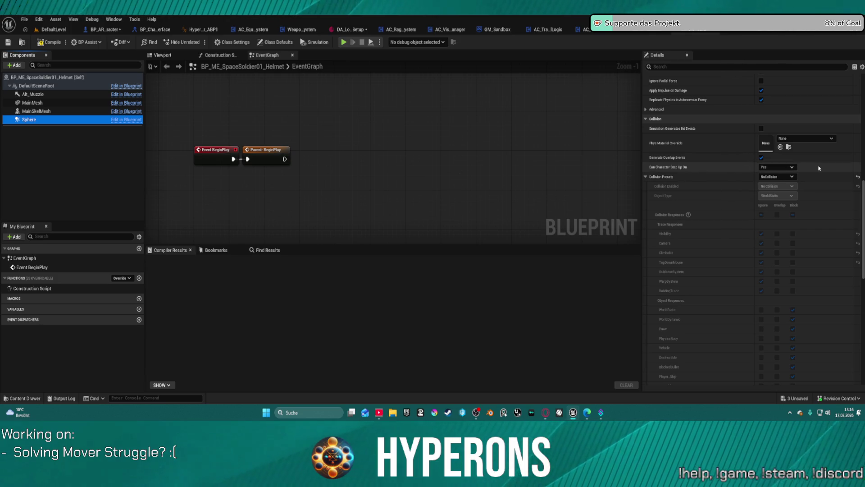
click(761, 157)
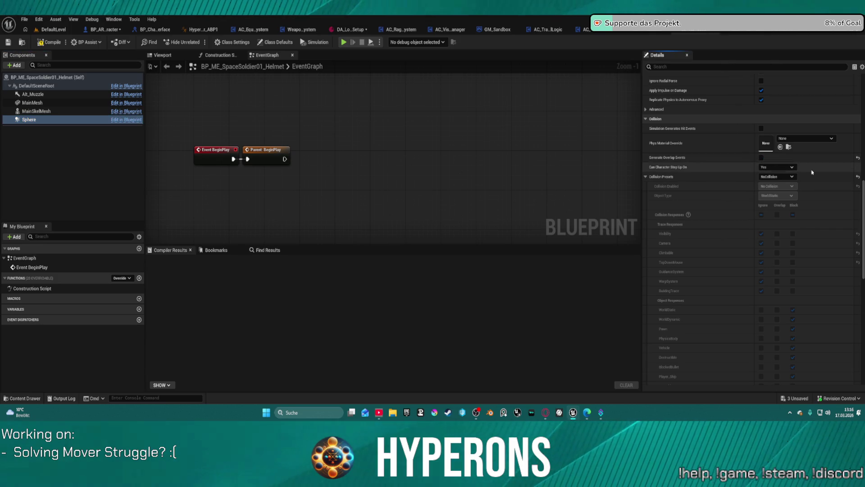
click(786, 168)
click(786, 179)
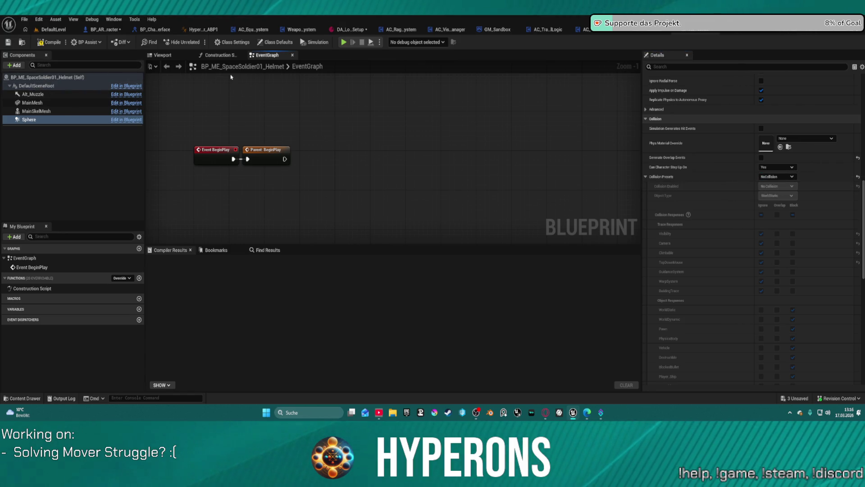
key(ctrl+space)
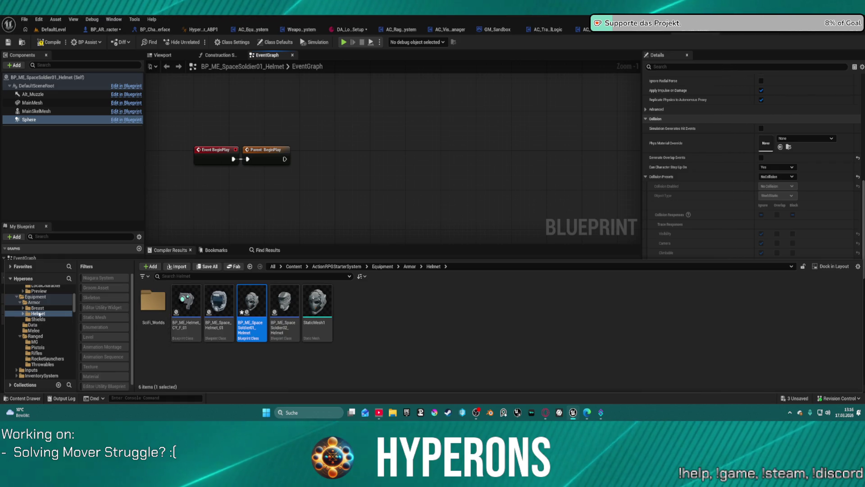
click(37, 308)
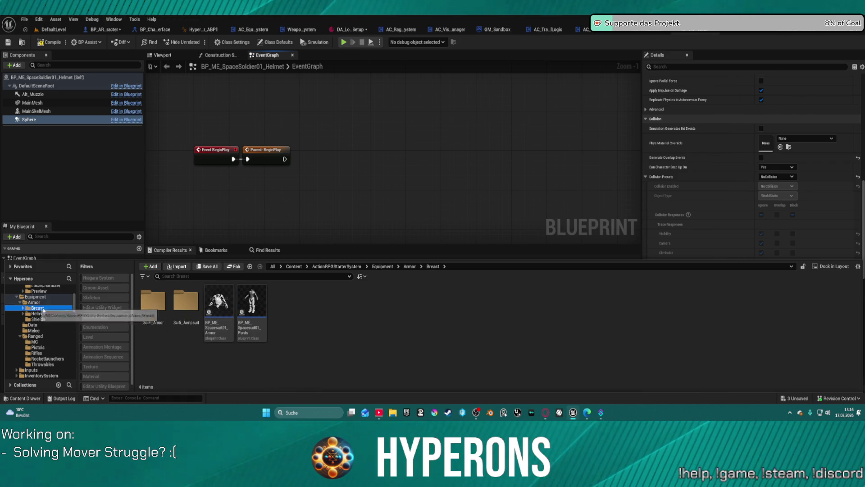
Step: Open BP_ME_Spacesuit01_Armor in the full Blueprint Editor and disable MainMesh's Generate Overlap Events
double_click(231, 294)
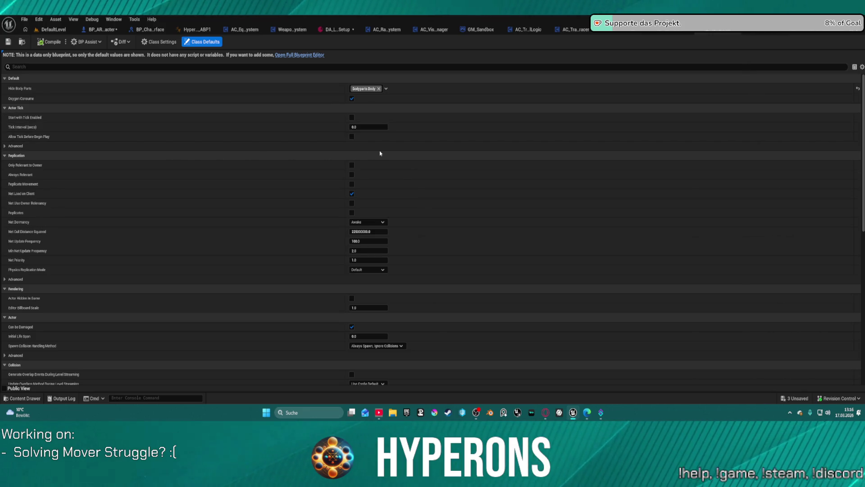
click(305, 55)
click(47, 104)
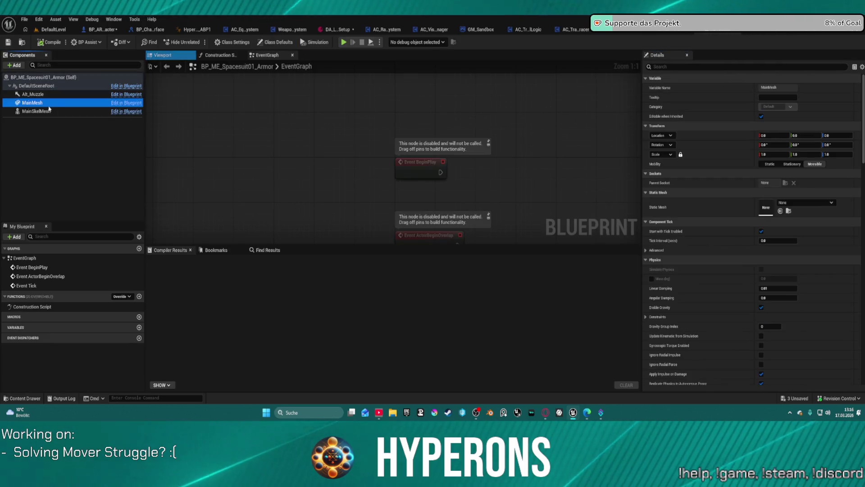
scroll(711, 242, down, 15)
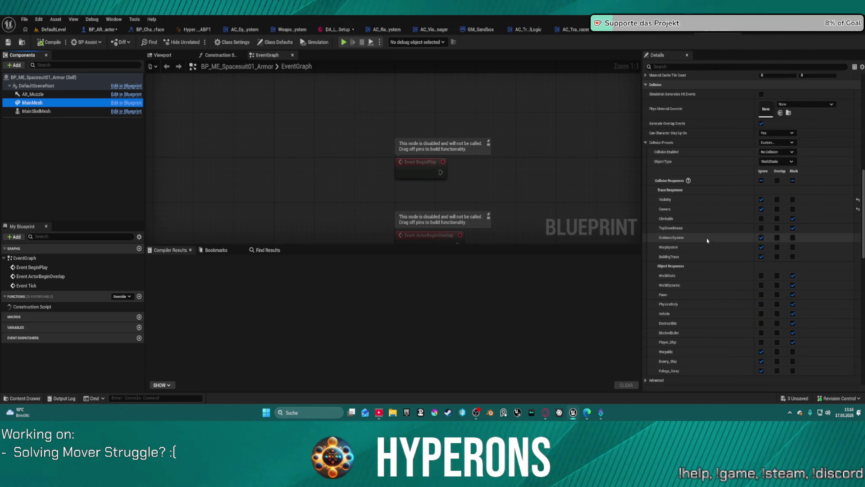
click(761, 124)
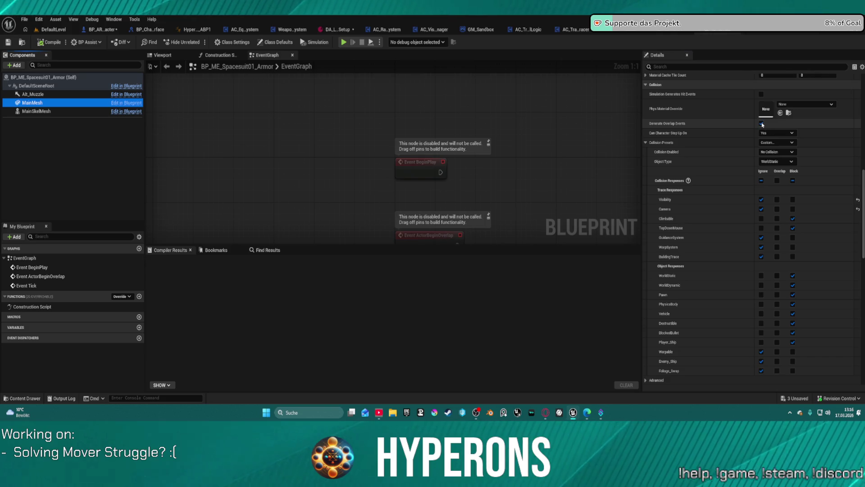
Step: Compare the collision settings of MainSkelMesh and MainMesh in the Details panel
click(137, 109)
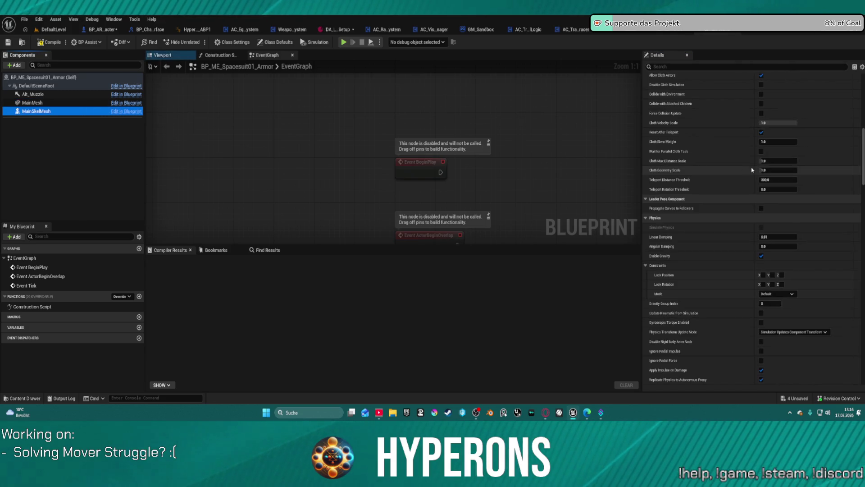
scroll(784, 162, up, 2)
scroll(783, 161, up, 5)
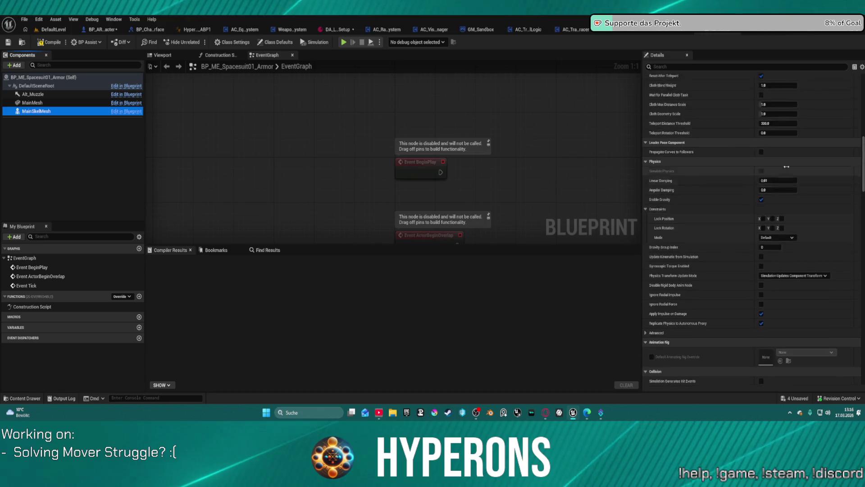
scroll(798, 174, down, 10)
scroll(799, 174, up, 2)
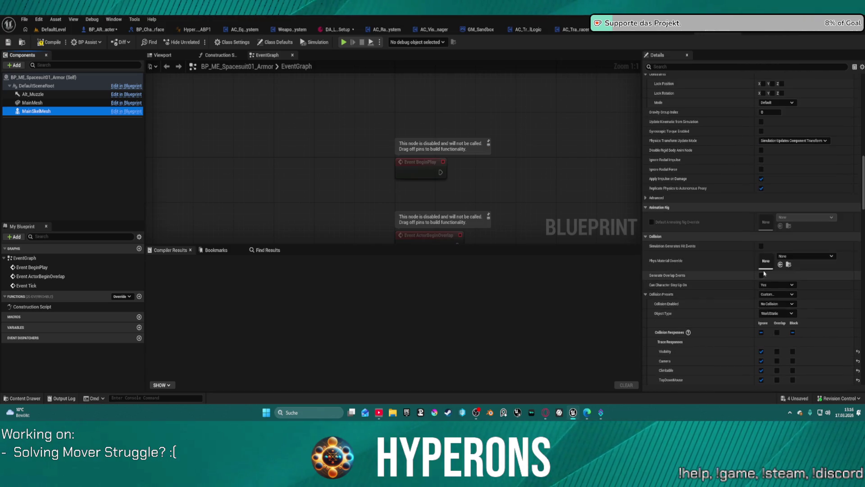
click(32, 103)
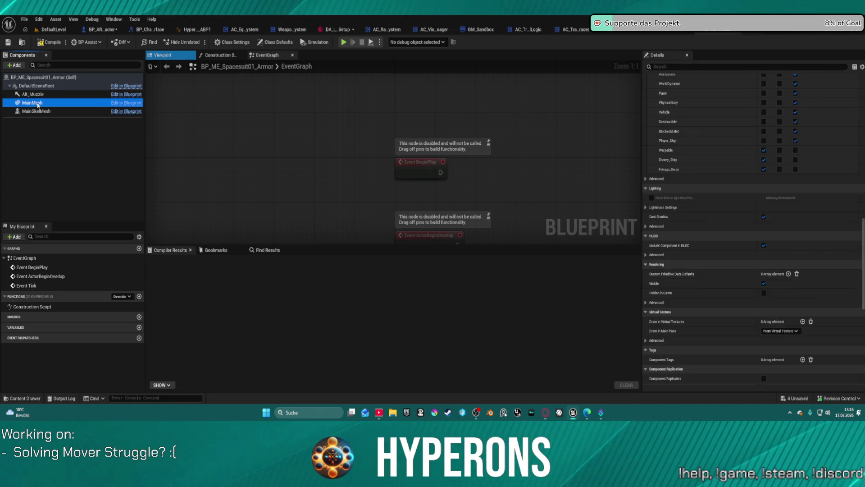
click(48, 111)
scroll(740, 258, down, 8)
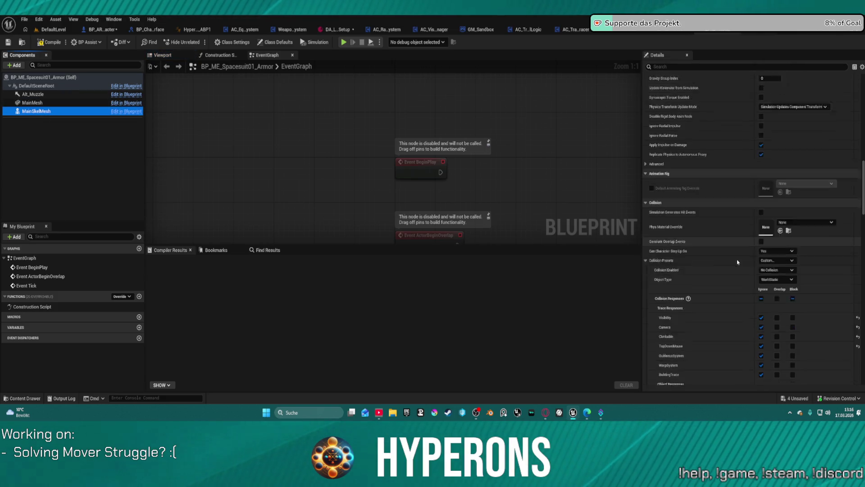
scroll(740, 258, up, 1)
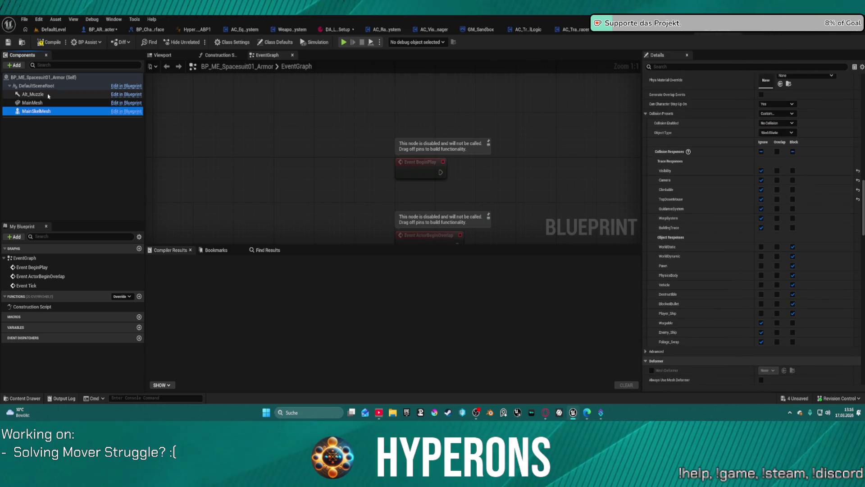
click(392, 96)
key(ctrl+space)
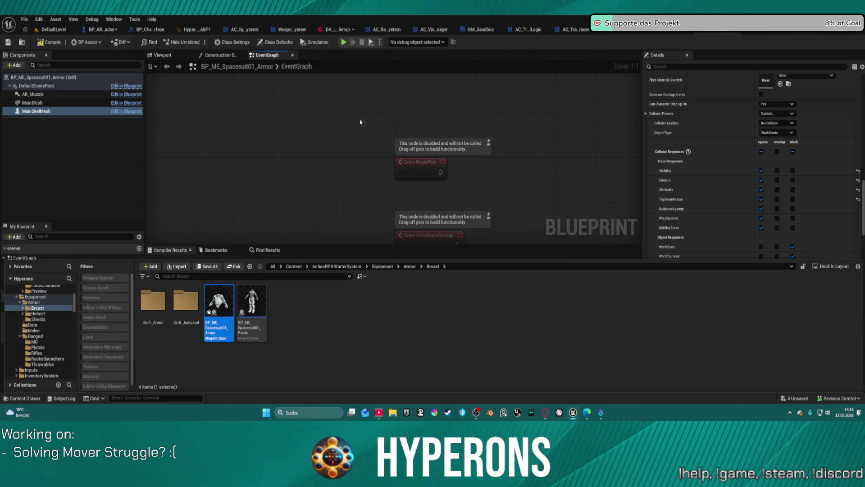
Step: In BP_ME_Spacesuit01_Pants, review MainSkelMesh and SkeletalMesh collision, then disable MainMesh's Generate Overlap Events
double_click(258, 303)
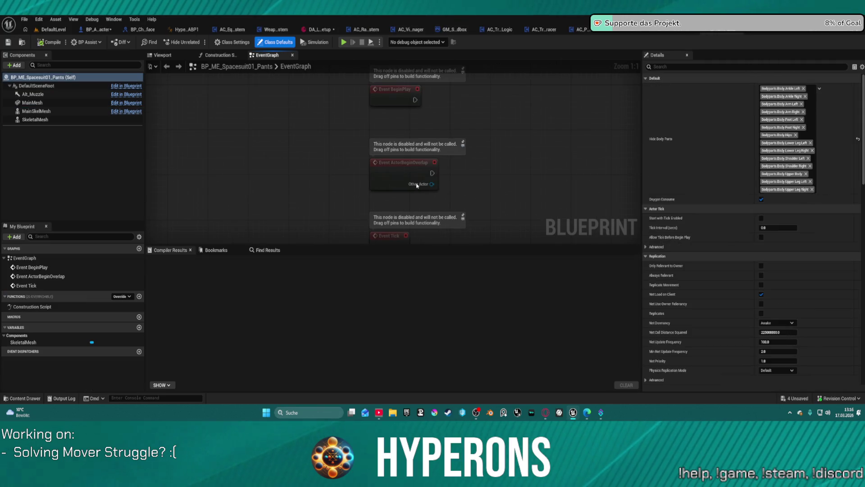
click(36, 110)
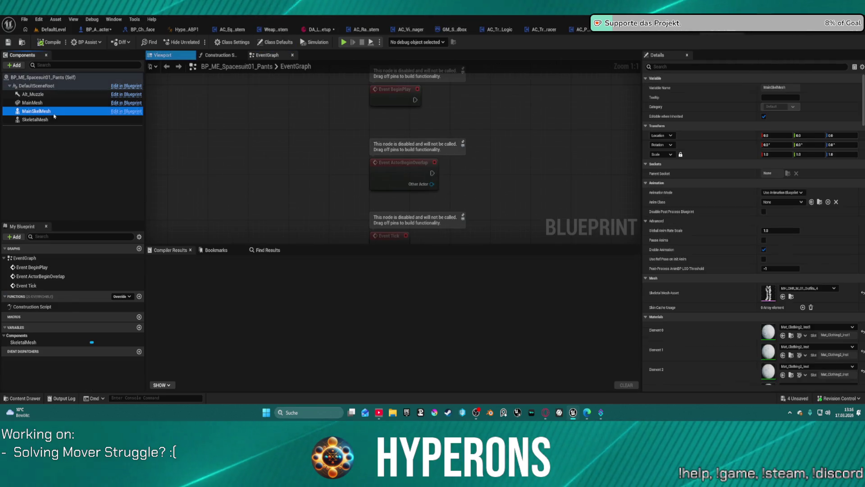
scroll(697, 223, down, 15)
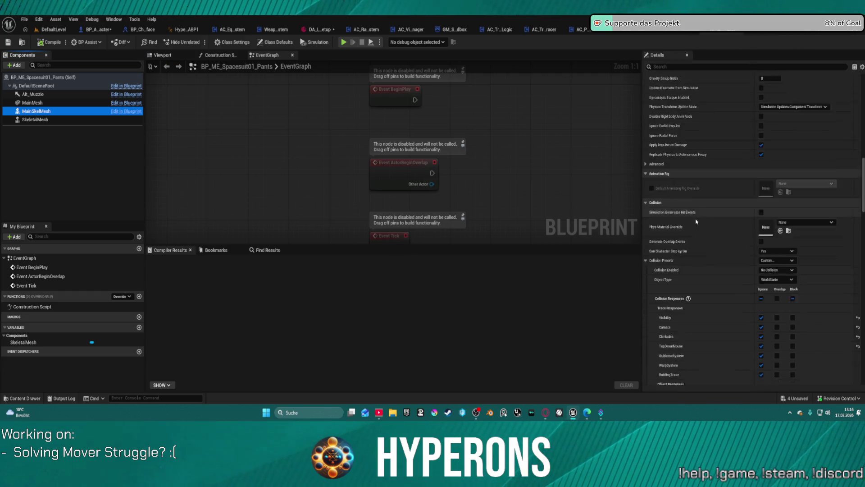
scroll(696, 221, down, 2)
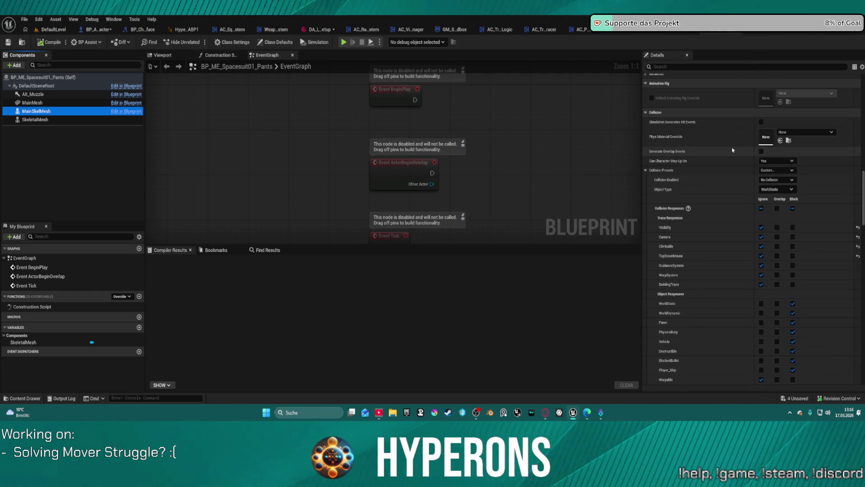
click(36, 119)
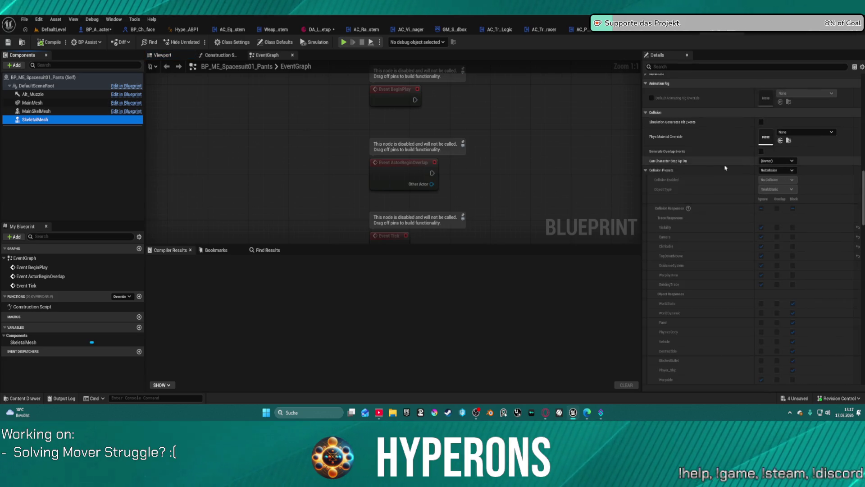
click(32, 103)
scroll(797, 148, down, 5)
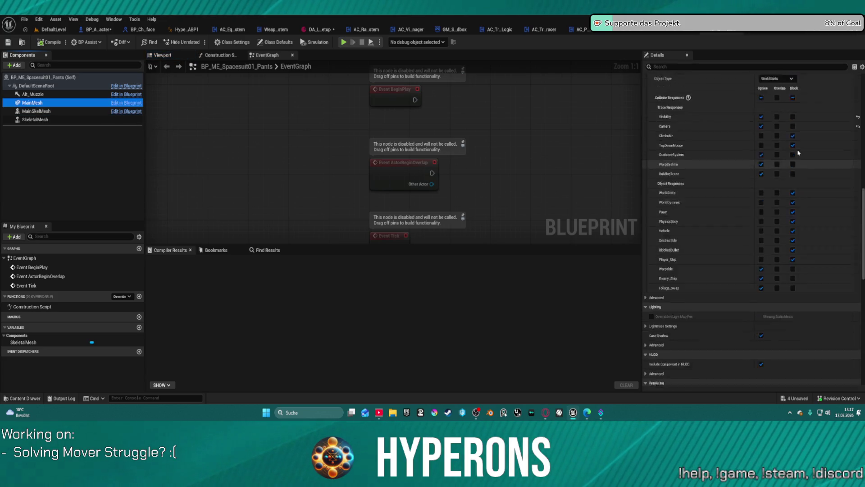
click(761, 179)
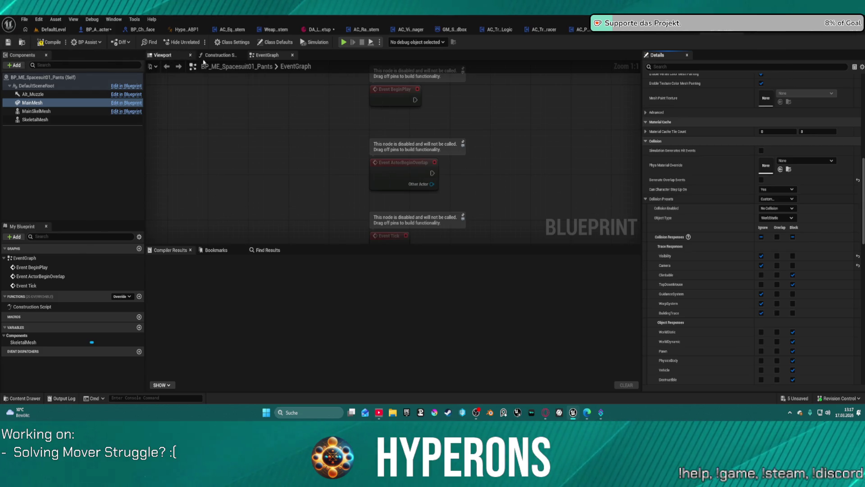
key(ctrl+space)
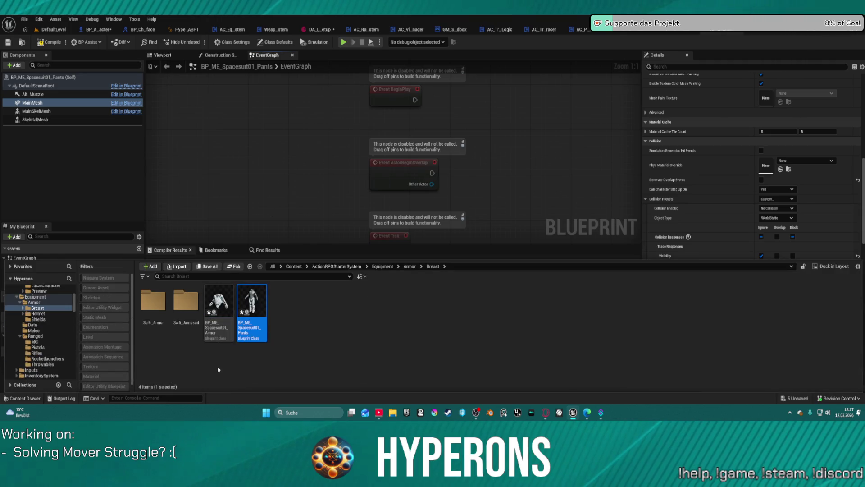
Step: Preview the SK_Sci_Fi_Jumpsuit and SK_Sci_Fi_Armor skeletal meshes, orbiting around the armor
double_click(174, 302)
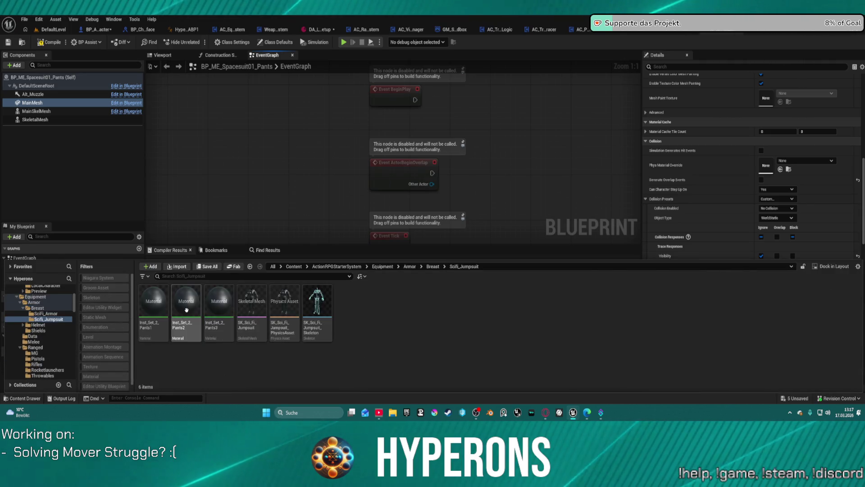
double_click(262, 302)
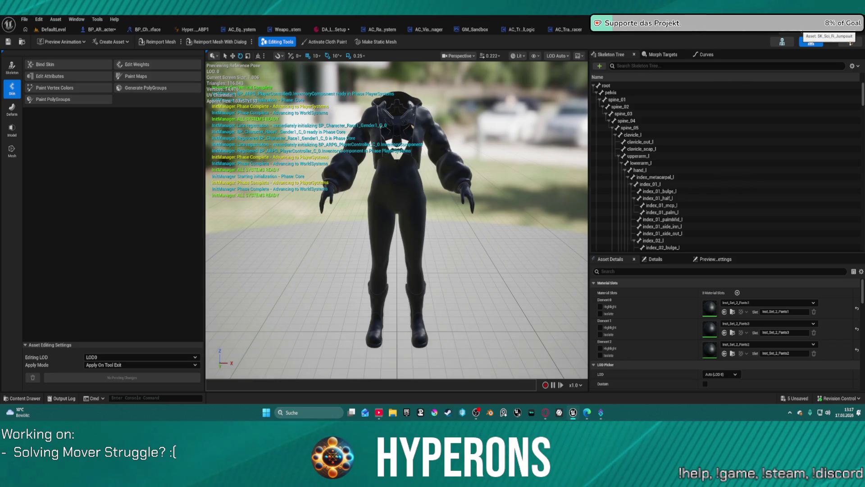
click(811, 41)
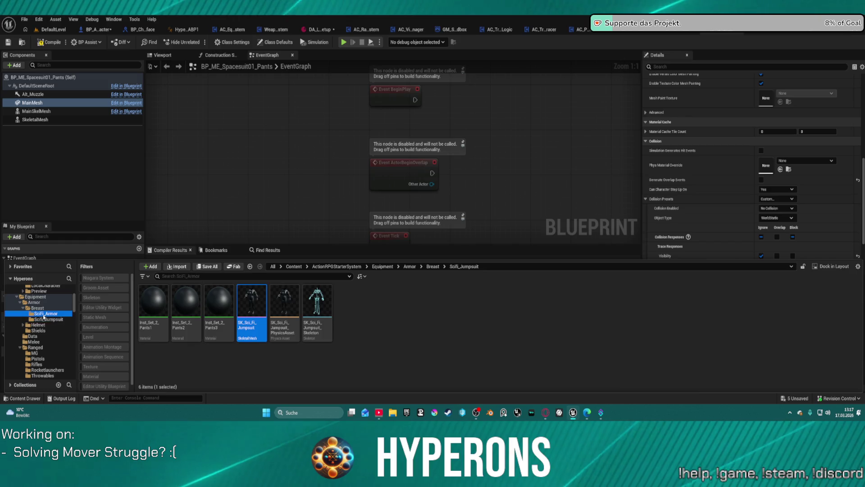
click(45, 313)
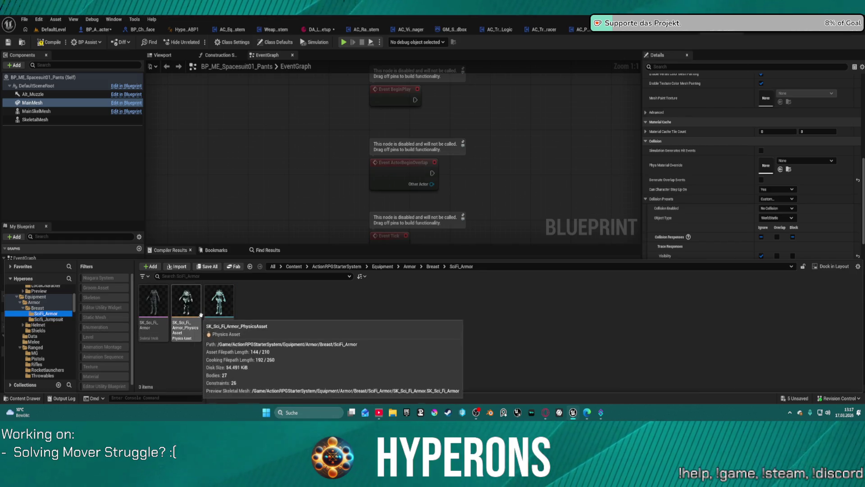
double_click(153, 303)
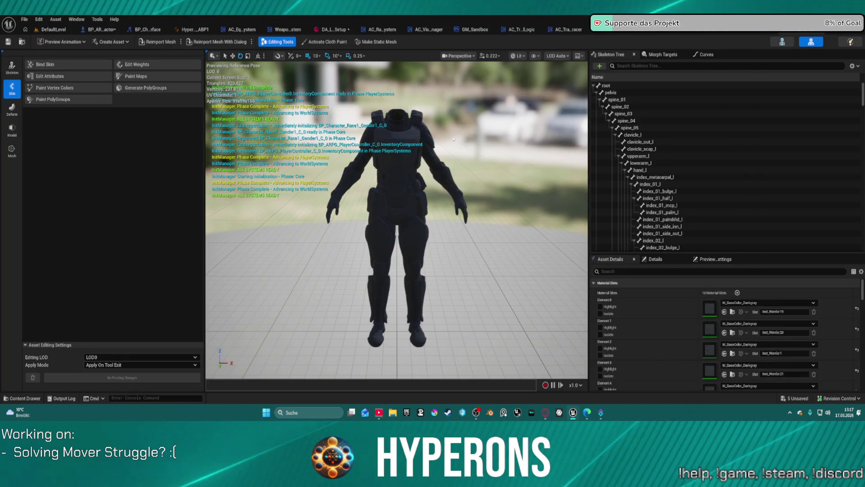
mouse_move(500, 139)
mouse_down()
mouse_move(450, 140)
mouse_move(439, 205)
mouse_up()
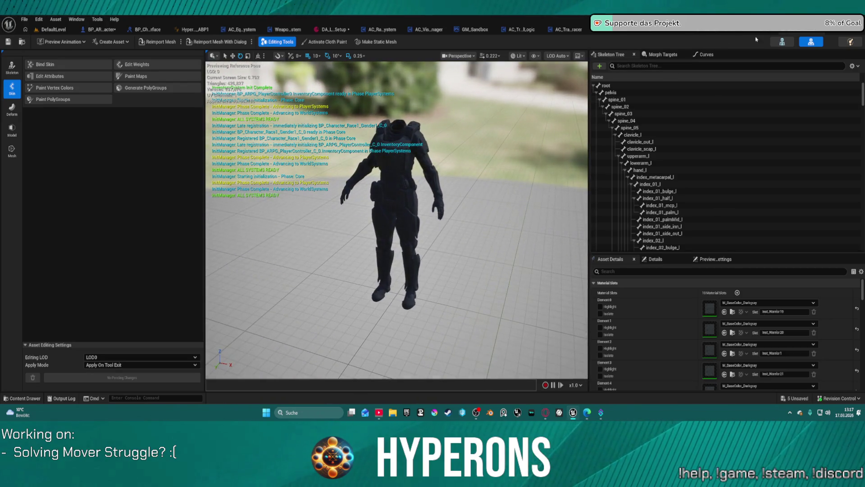
Step: Browse through the Armor folders and open the BP_ME_SMG_01 blueprint
click(809, 35)
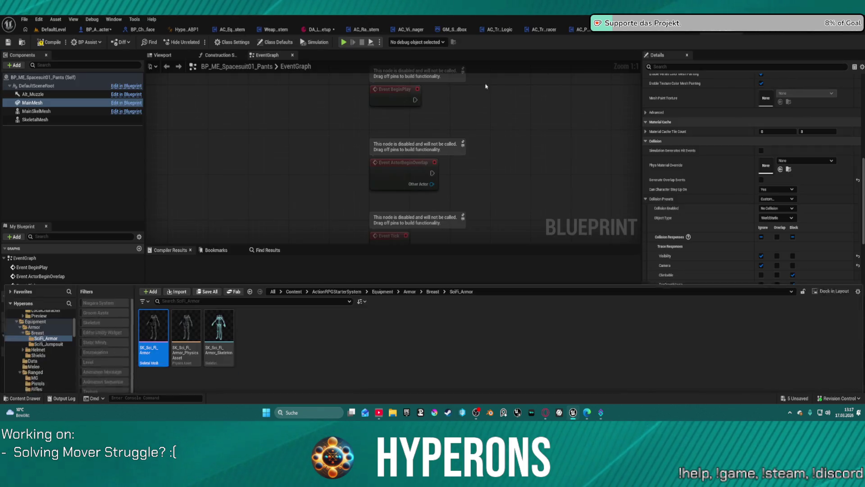
click(38, 308)
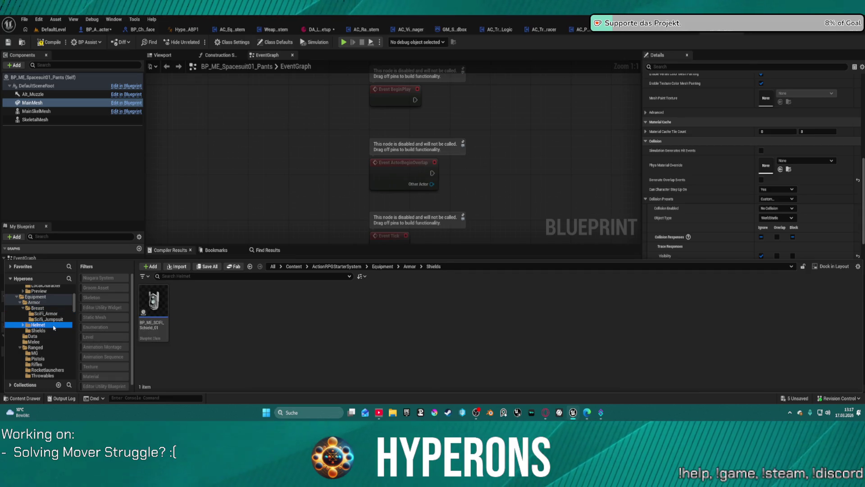
click(49, 319)
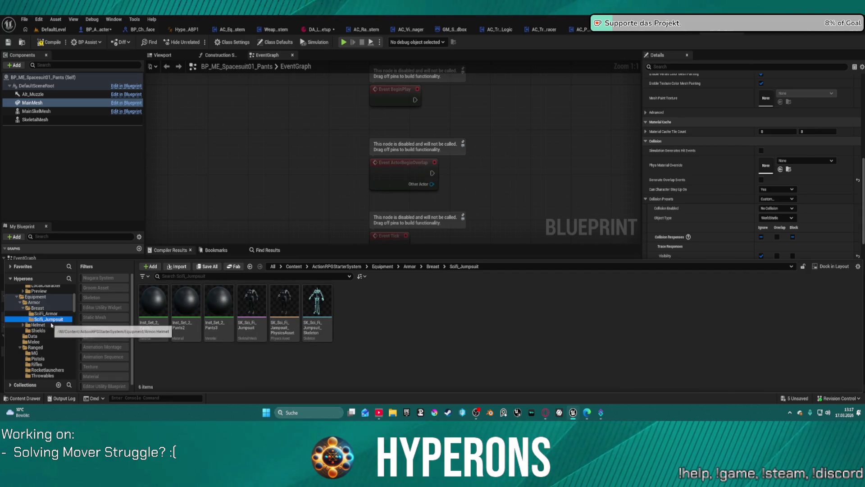
click(43, 304)
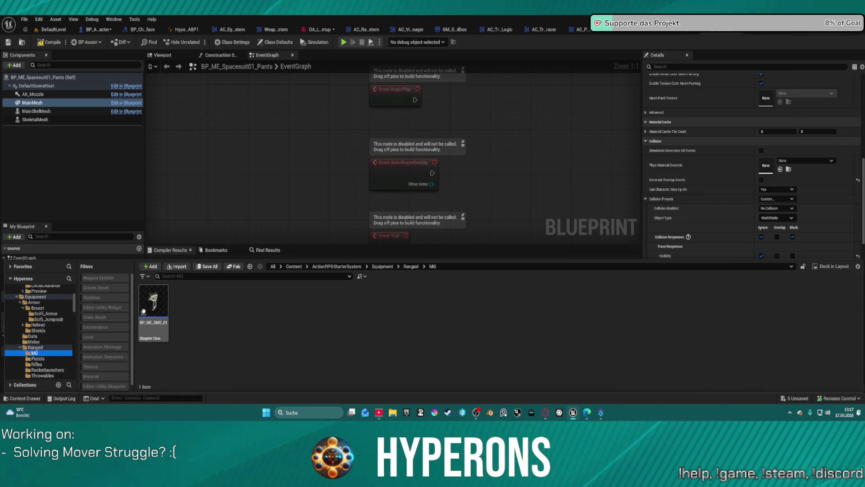
mouse_move(168, 303)
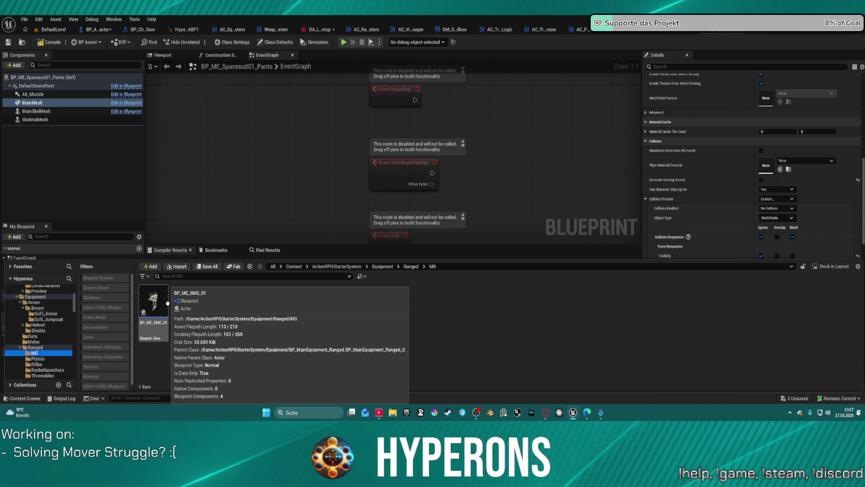
double_click(168, 303)
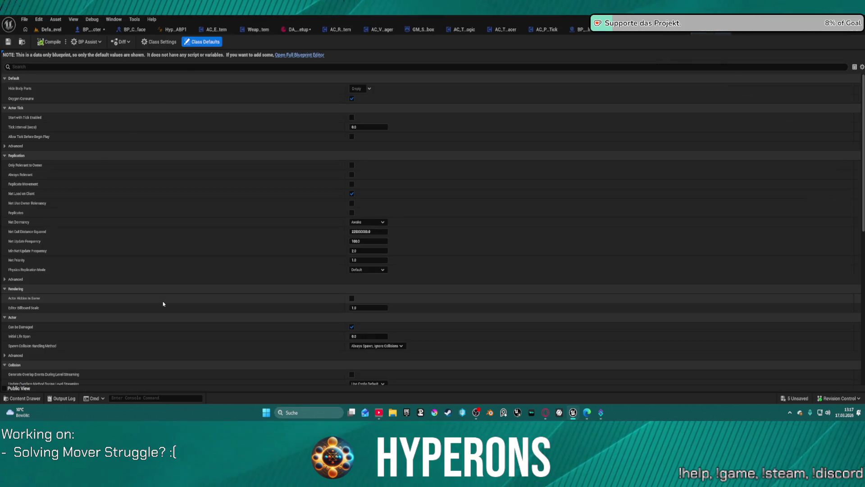
Step: Open the SMG in the full Blueprint Editor and disable MainMesh's Generate Overlap Events
click(294, 55)
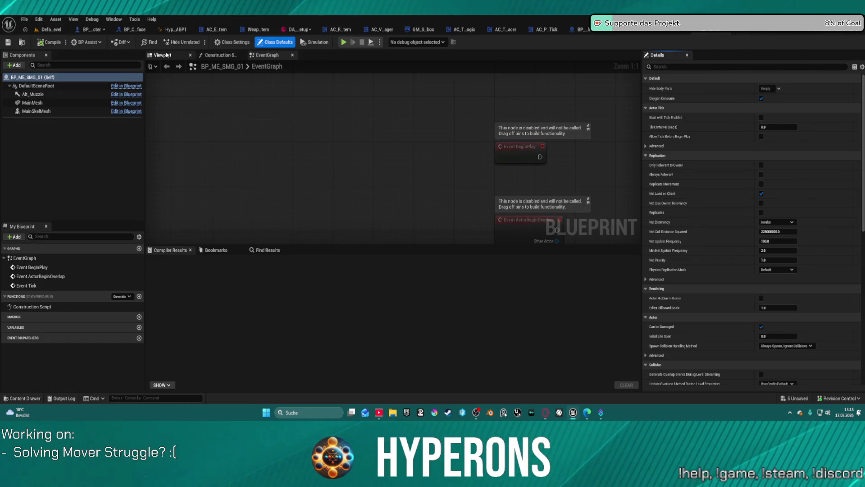
click(168, 55)
mouse_move(189, 106)
mouse_down()
mouse_move(230, 106)
mouse_move(189, 106)
mouse_up()
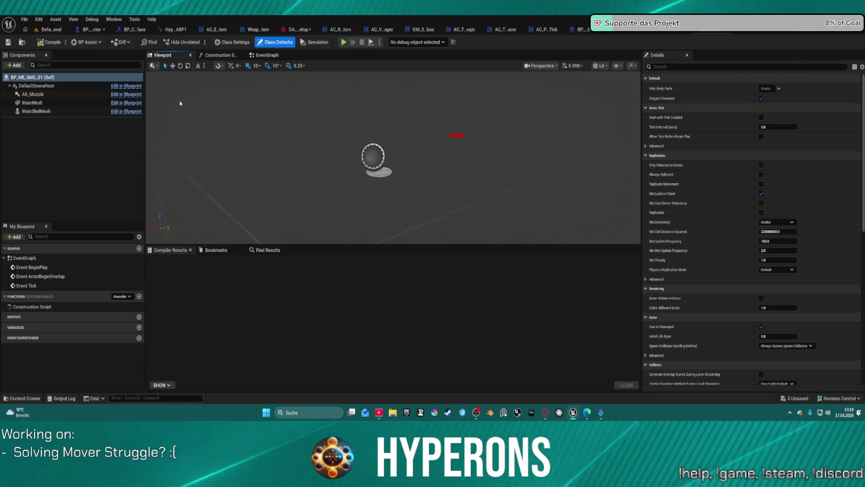
click(32, 103)
scroll(668, 235, down, 5)
scroll(668, 234, down, 5)
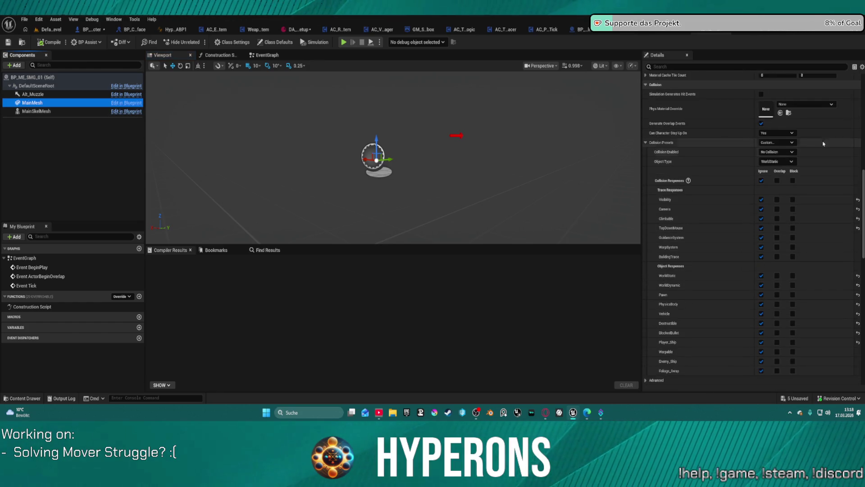
click(761, 123)
Step: Check MainSkelMesh's collision, compile BP_ME_SMG_01, and return to DefaultLevel
click(50, 111)
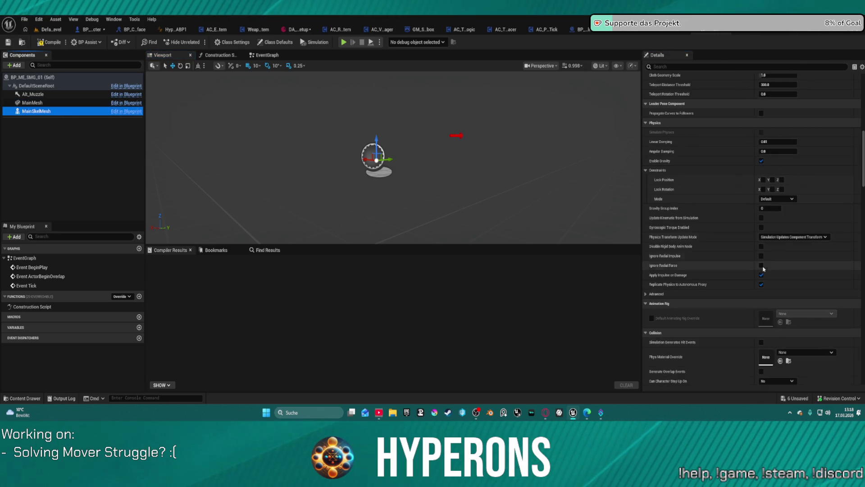
scroll(671, 165, down, 4)
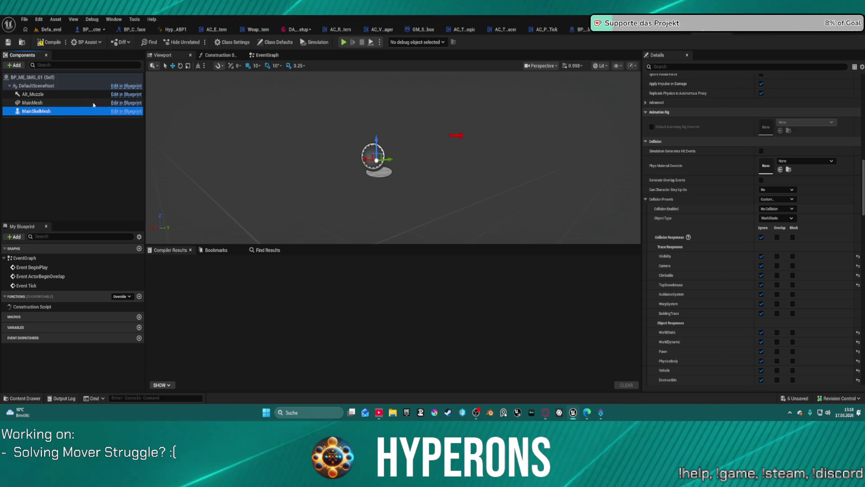
click(50, 42)
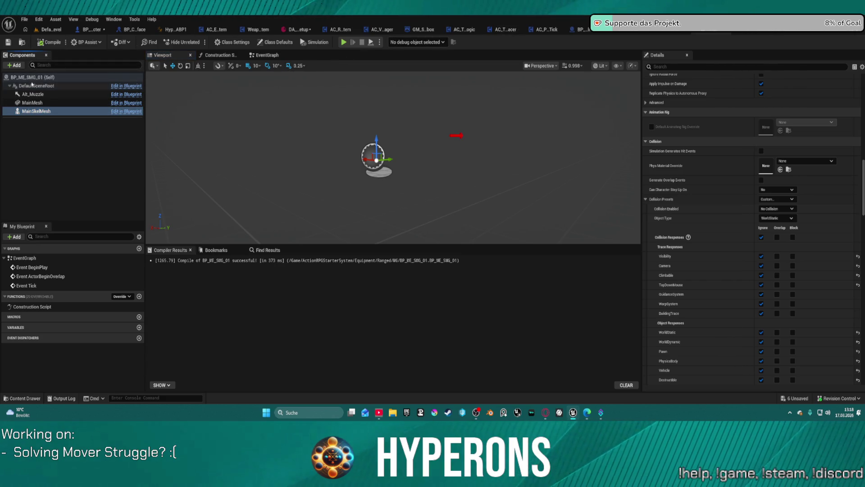
click(51, 30)
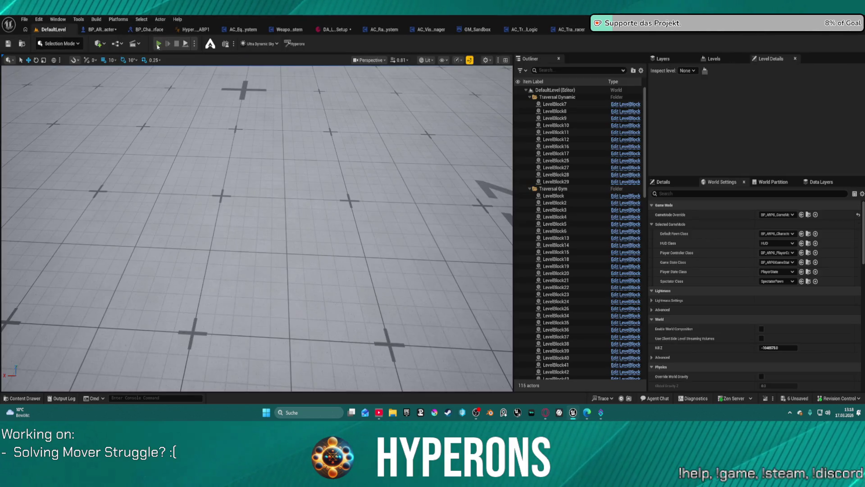
Step: Play-test DefaultLevel in Play in Editor despite the compile errors, then stop and go back to AC_EquipmentSystem
key(alt+p)
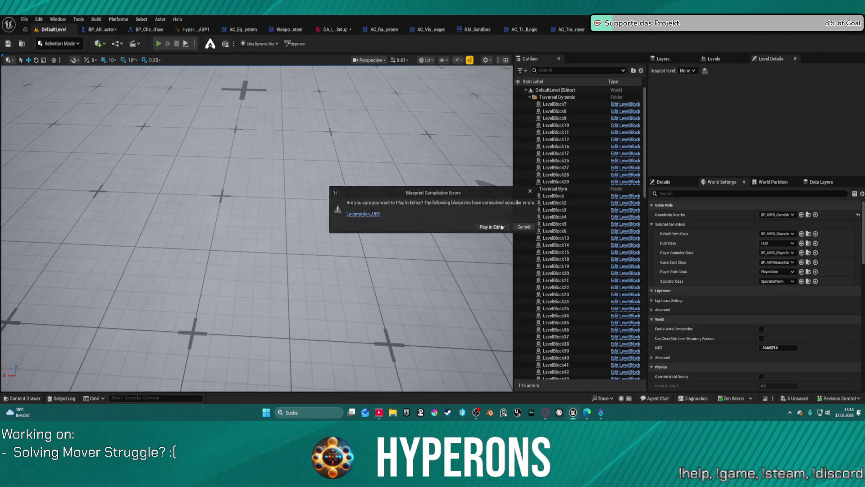
click(502, 227)
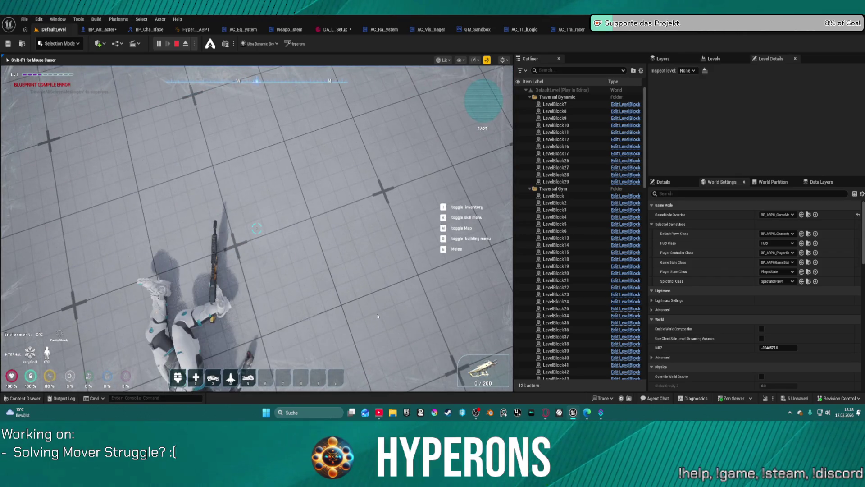
key(Escape)
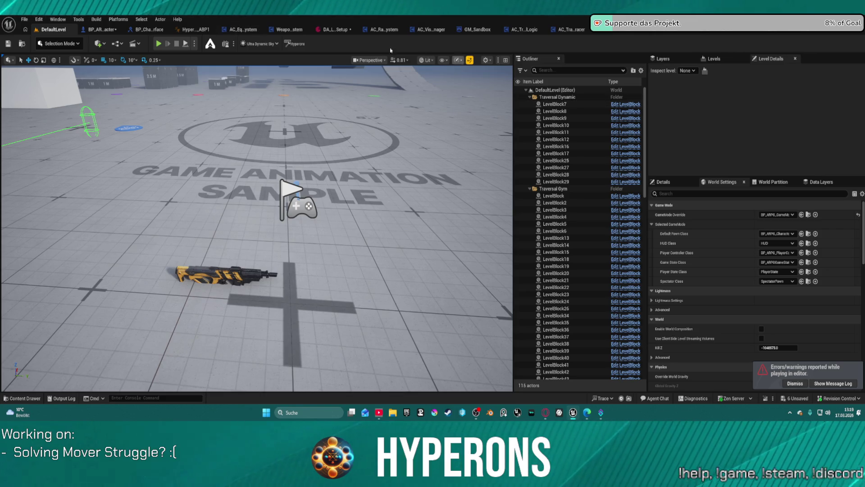
click(233, 30)
Step: Open BP_ARPG_Character's EventGraph and look over the Begin play section
key(Home)
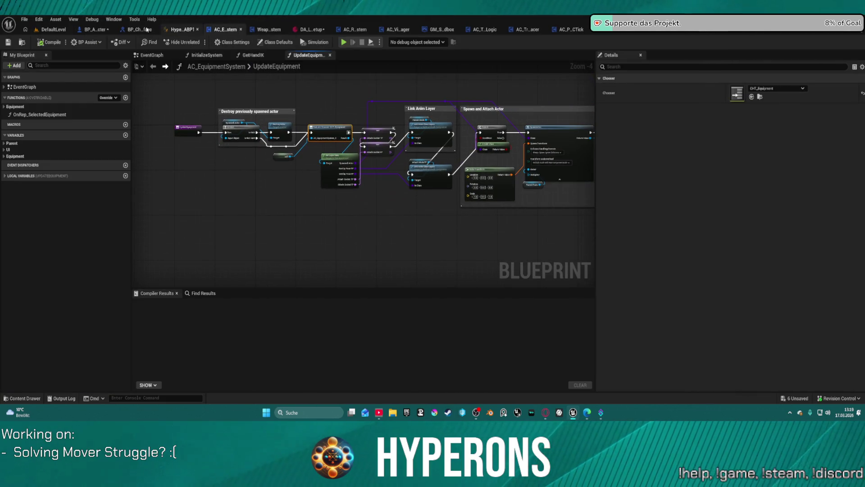
click(93, 30)
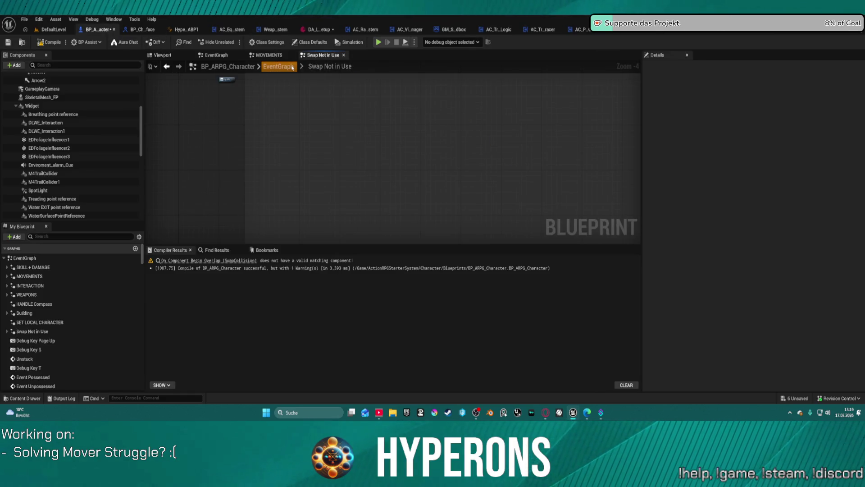
click(278, 66)
scroll(374, 176, up, 5)
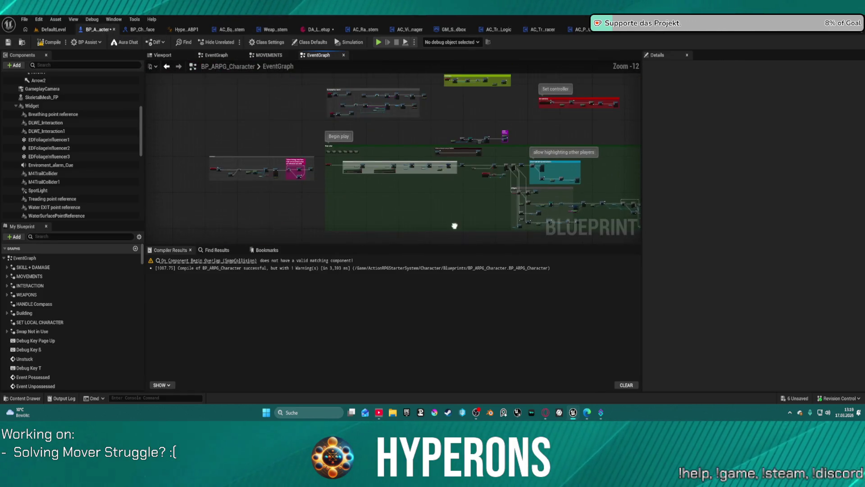
mouse_move(374, 176)
mouse_down()
mouse_move(398, 214)
mouse_move(361, 193)
mouse_move(348, 217)
mouse_move(603, 92)
mouse_move(367, 150)
mouse_move(323, 172)
mouse_up()
scroll(566, 110, up, 1)
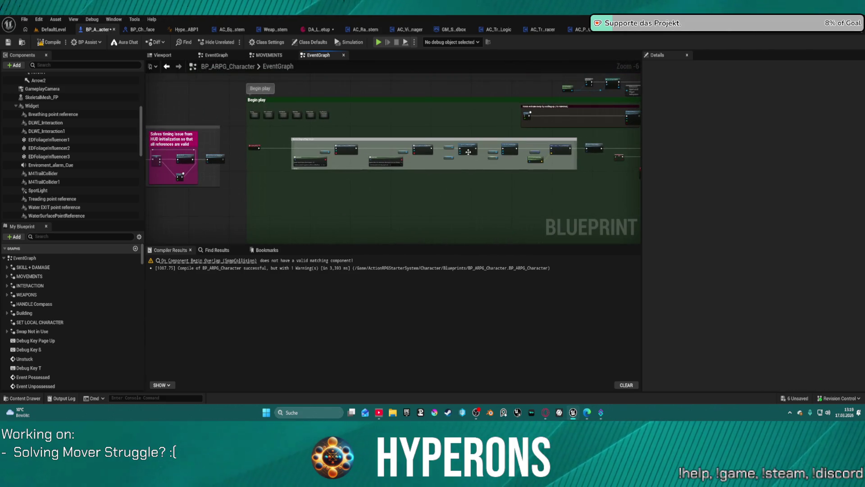
scroll(467, 151, up, 2)
drag(466, 151, 310, 145)
mouse_move(562, 183)
mouse_down()
mouse_move(454, 111)
mouse_move(470, 139)
mouse_move(499, 139)
mouse_move(631, 180)
mouse_up()
Step: Pan past the Init Manager and Widget nodes to the Change to mover and Event Possessed logic
mouse_move(173, 226)
mouse_down()
mouse_move(413, 215)
mouse_move(494, 199)
mouse_up()
mouse_move(181, 148)
mouse_down()
mouse_move(189, 153)
mouse_move(202, 253)
mouse_move(315, 252)
mouse_move(316, 117)
mouse_up()
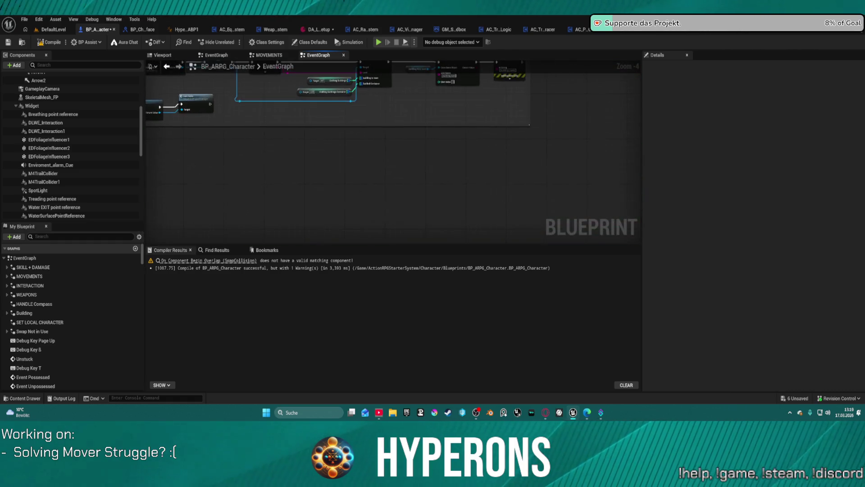
scroll(246, 197, down, 6)
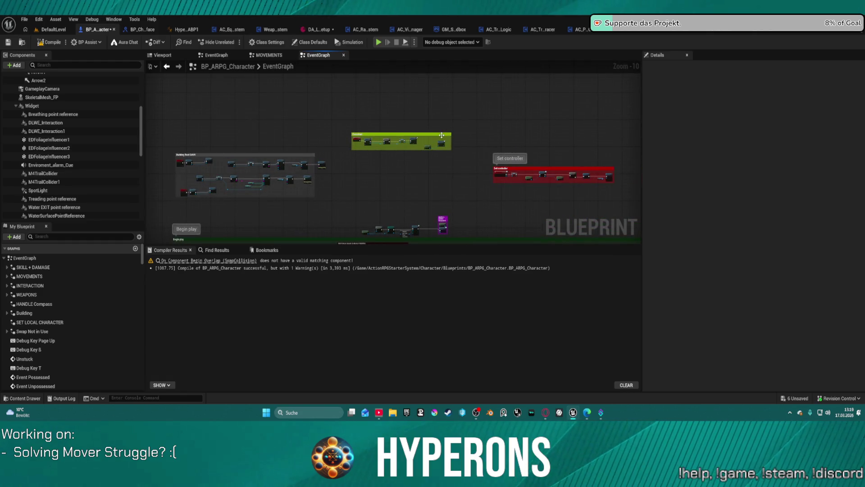
mouse_move(494, 160)
mouse_down()
mouse_move(586, 135)
mouse_move(496, 203)
mouse_move(541, 180)
mouse_move(574, 219)
mouse_move(569, 276)
mouse_move(630, 315)
mouse_move(586, 293)
mouse_move(494, 184)
mouse_up()
scroll(371, 161, up, 10)
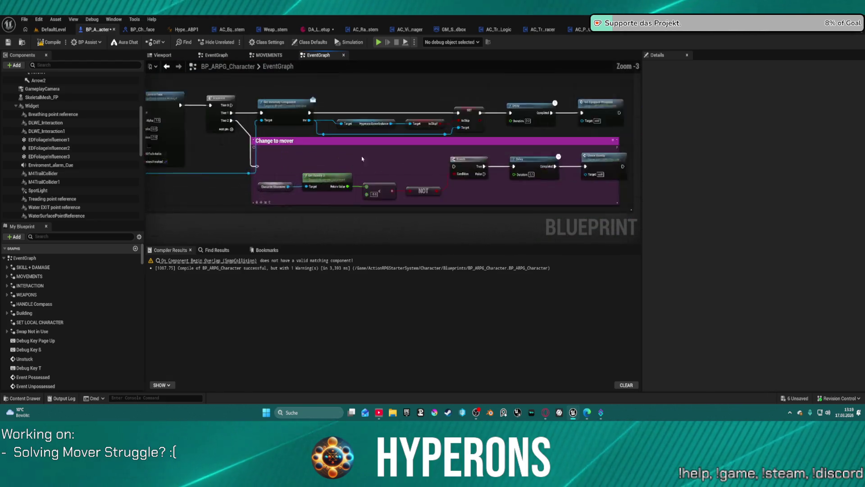
scroll(370, 161, down, 1)
mouse_move(370, 161)
mouse_down()
mouse_move(235, 164)
mouse_move(636, 172)
mouse_up()
mouse_move(159, 92)
mouse_down()
mouse_move(186, 96)
mouse_move(186, 131)
mouse_up()
mouse_move(378, 175)
mouse_down()
mouse_move(531, 218)
mouse_move(566, 218)
mouse_move(539, 179)
mouse_up()
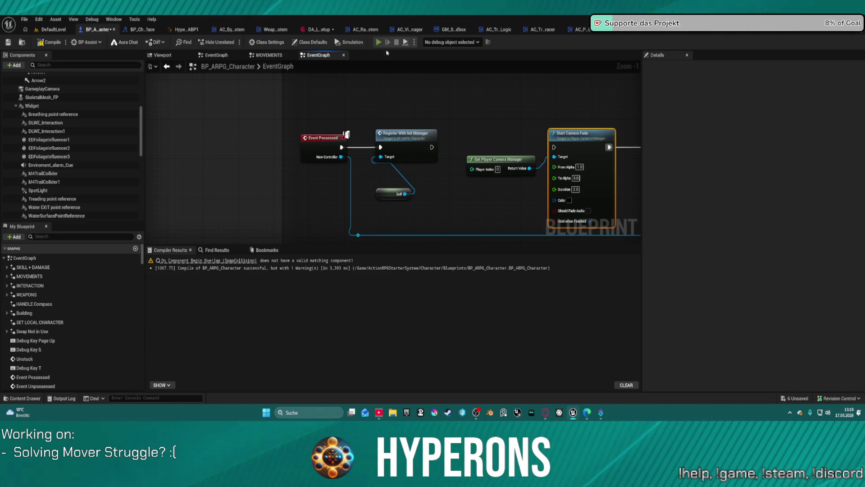
Step: Compile BP_ARPG_Character with F7, run a Play in Editor preview, then close it
key(F7)
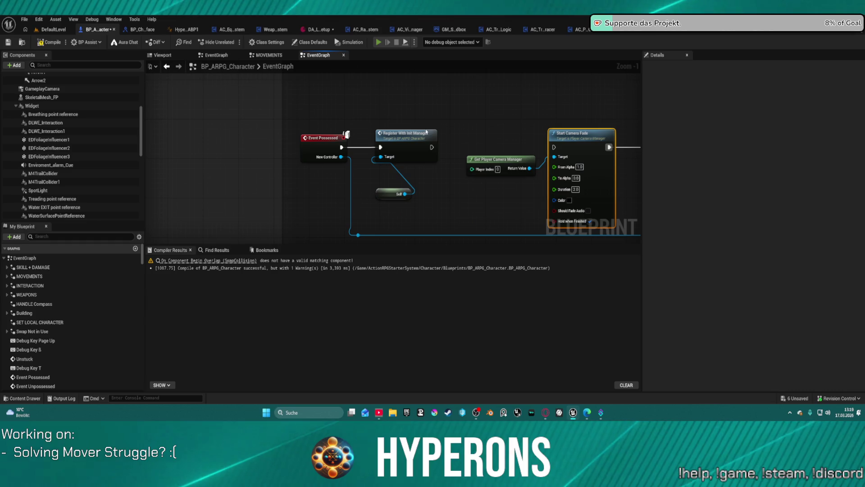
key(alt+p)
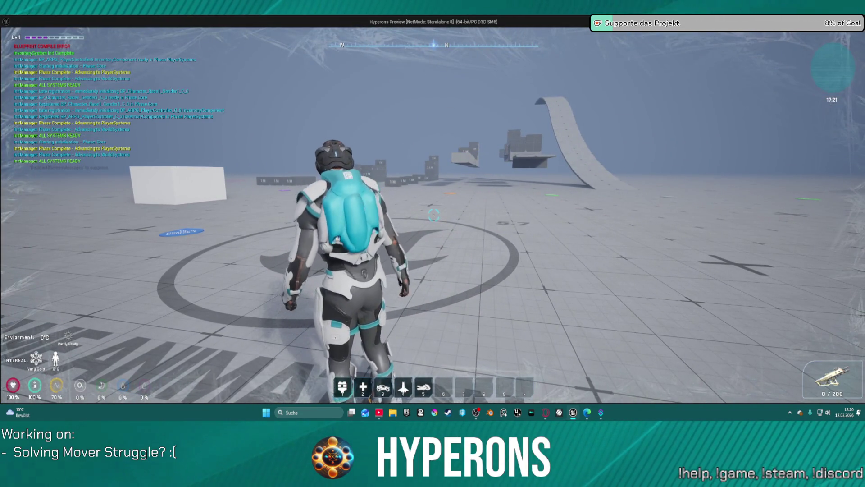
key(Escape)
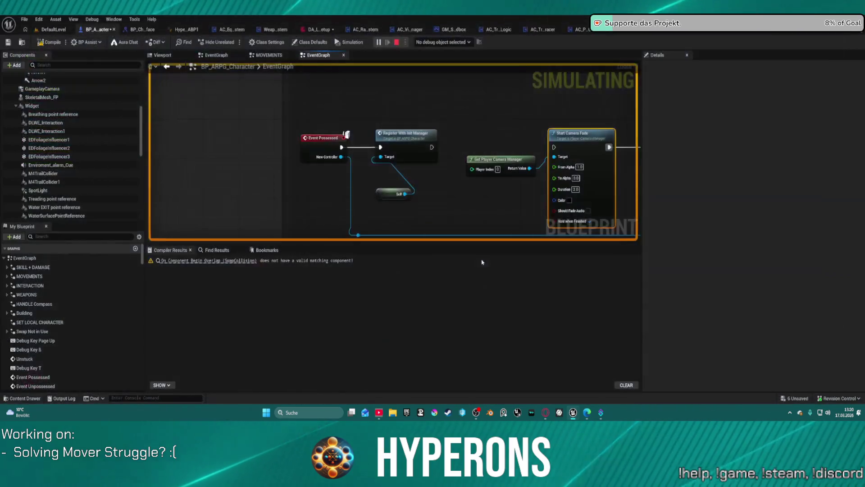
Step: Pan the EventGraph from Register With Init Manager to the Set members and Initialize nodes
click(430, 150)
scroll(378, 153, down, 5)
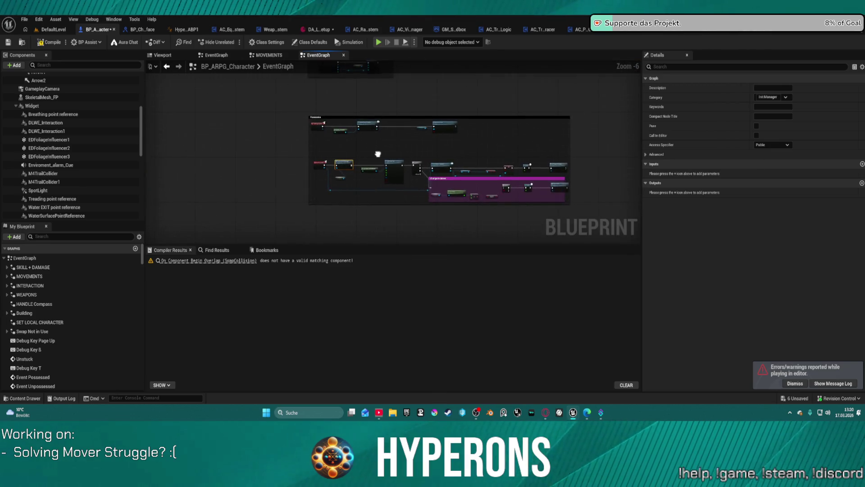
scroll(378, 153, down, 5)
mouse_move(360, 135)
mouse_down()
mouse_move(444, 178)
mouse_move(482, 183)
mouse_move(502, 207)
mouse_up()
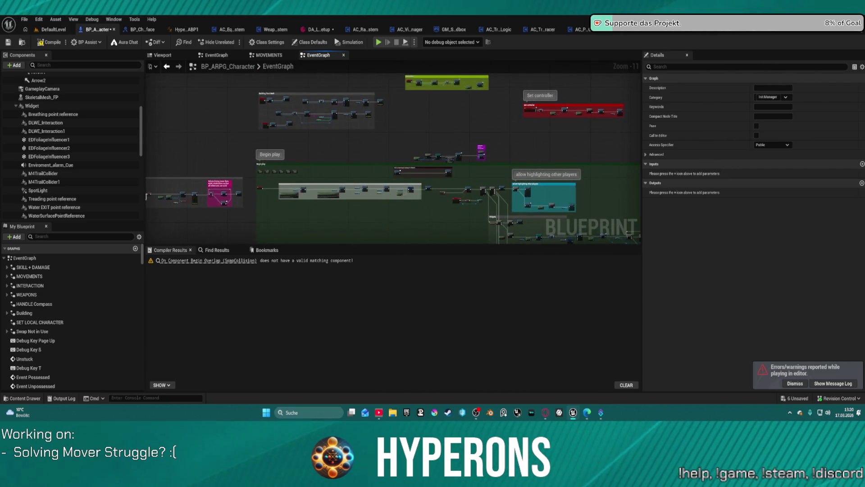
mouse_move(315, 180)
mouse_down()
mouse_move(453, 137)
mouse_move(498, 105)
mouse_up()
mouse_move(451, 216)
mouse_down()
mouse_move(444, 153)
mouse_move(425, 106)
mouse_move(408, 68)
mouse_move(390, 68)
mouse_up()
drag(506, 90, 509, 210)
scroll(507, 90, up, 4)
drag(506, 90, 455, 174)
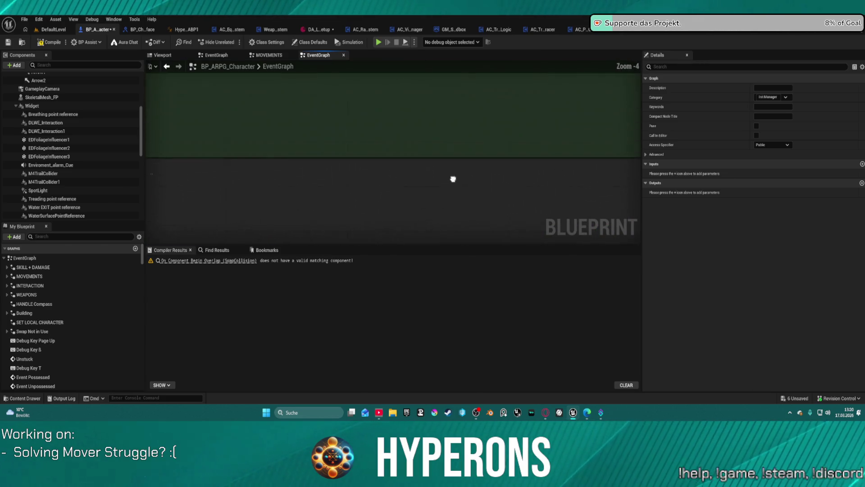
scroll(455, 174, up, 4)
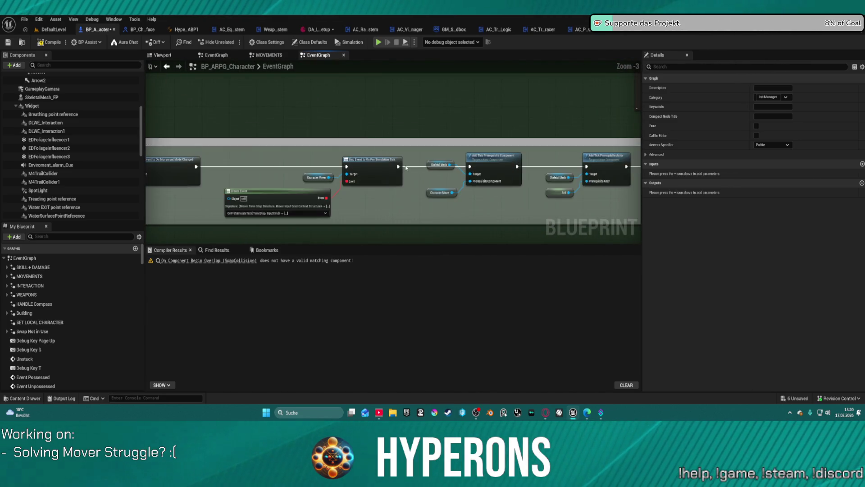
mouse_move(496, 185)
mouse_down()
mouse_move(460, 195)
mouse_move(251, 164)
mouse_move(222, 151)
mouse_up()
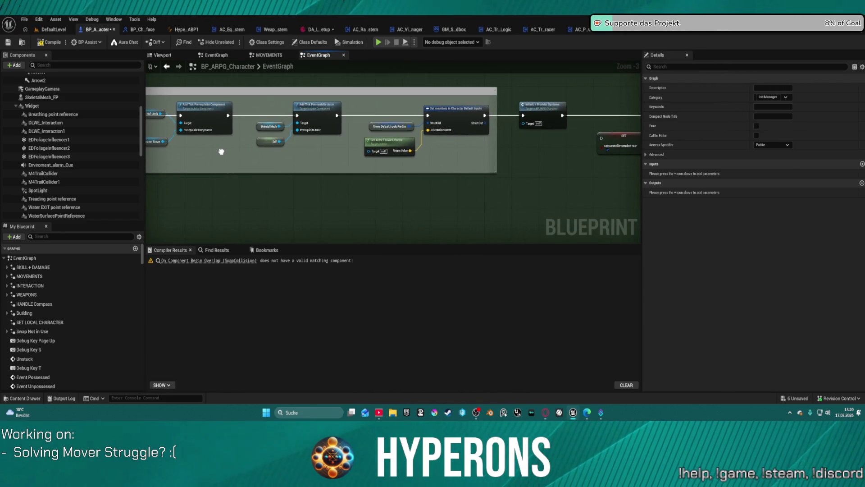
Step: Inspect Mover Default Inputs Pre Sim defaults with Move Input and Orientation Intent expanded
click(376, 128)
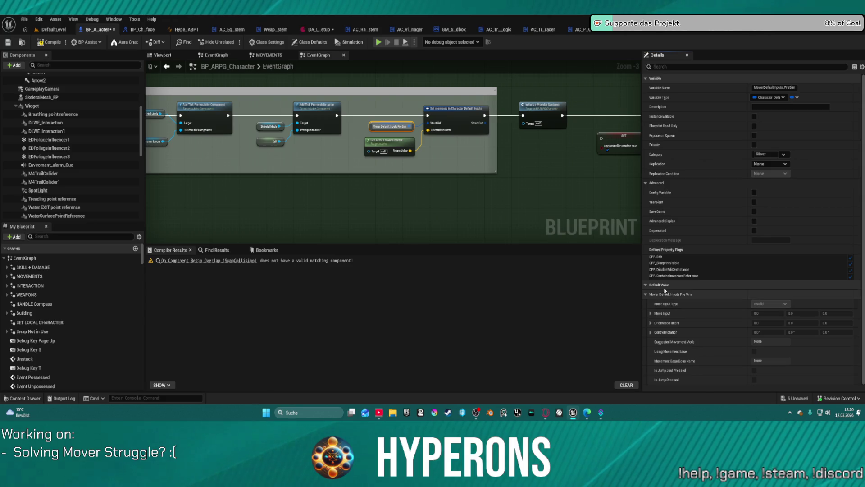
click(650, 313)
click(650, 351)
scroll(656, 349, down, 3)
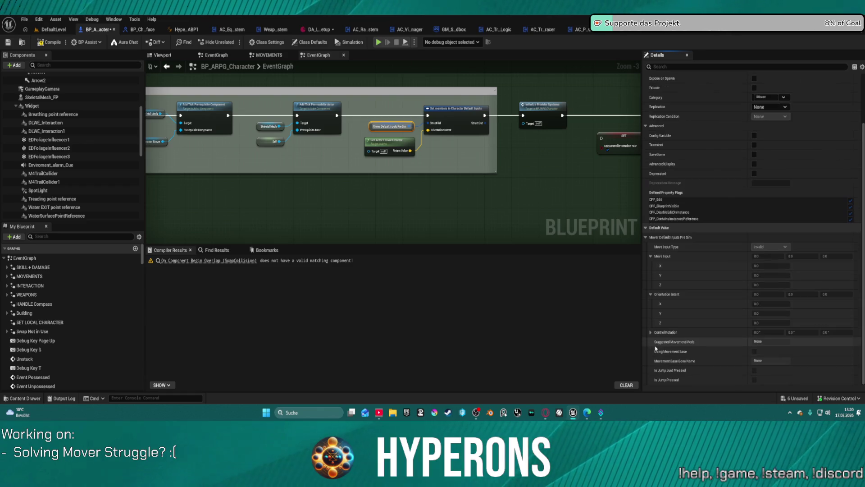
scroll(374, 119, up, 4)
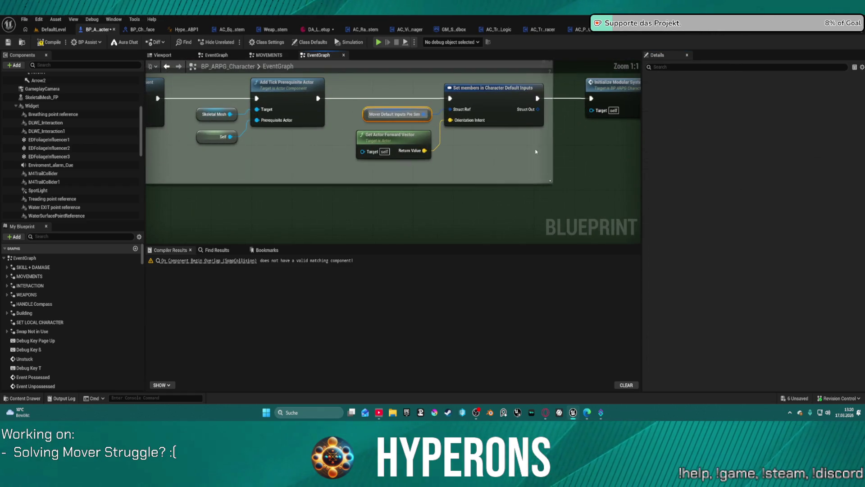
click(365, 112)
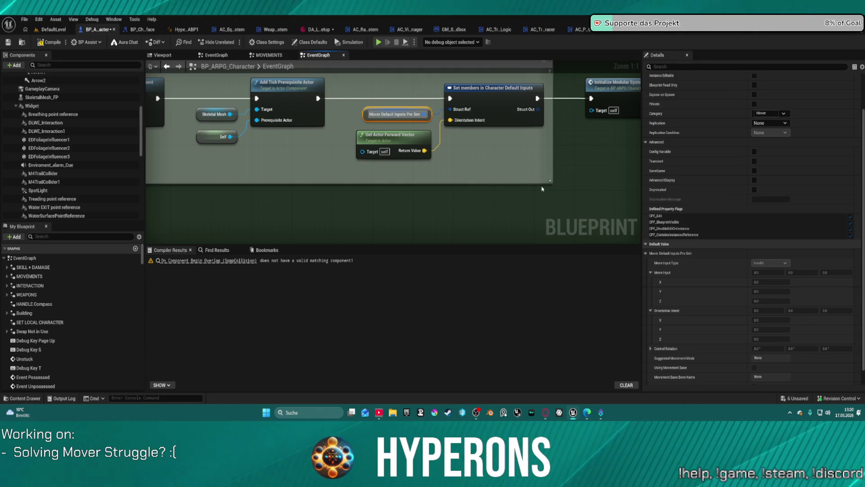
scroll(698, 291, down, 1)
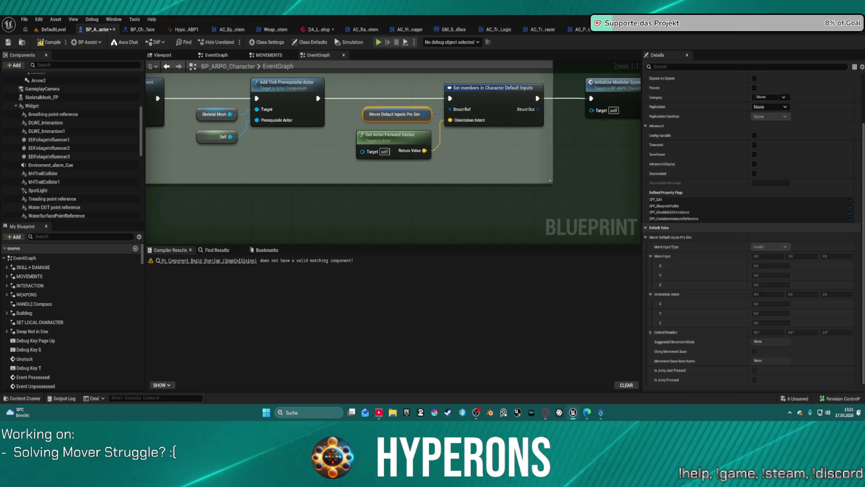
Step: Wire the reroute point's execution into the equipment Initialize System node in the first EventGraph
click(215, 55)
scroll(385, 158, up, 12)
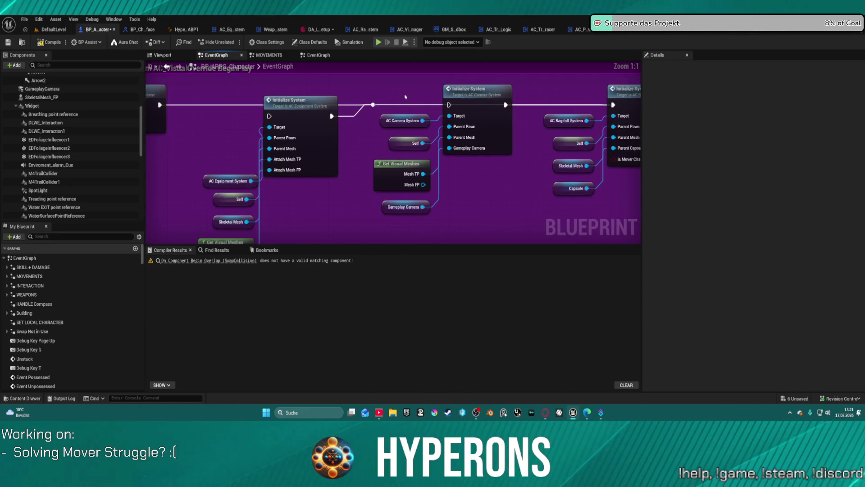
drag(373, 105, 449, 106)
drag(154, 107, 271, 115)
drag(310, 110, 299, 104)
Step: Turn off Is Mover Character on the ragdoll Initialize System, compile, and play despite errors
drag(301, 99, 2, 97)
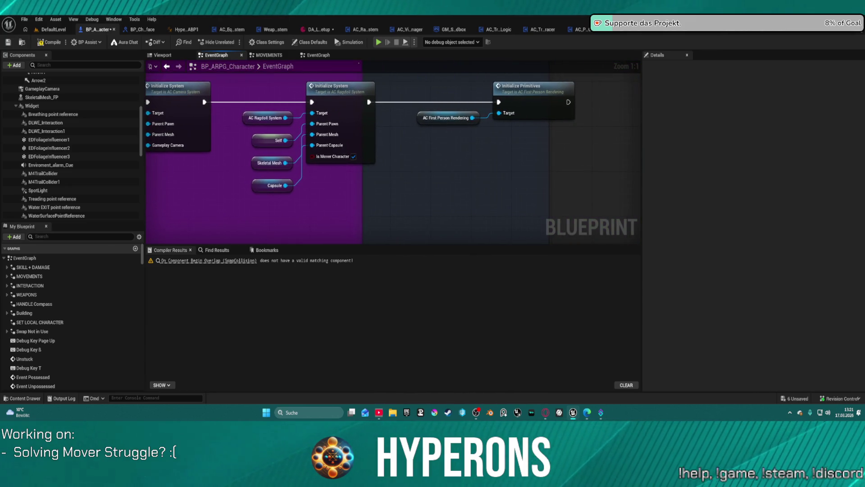
drag(116, 136, 243, 145)
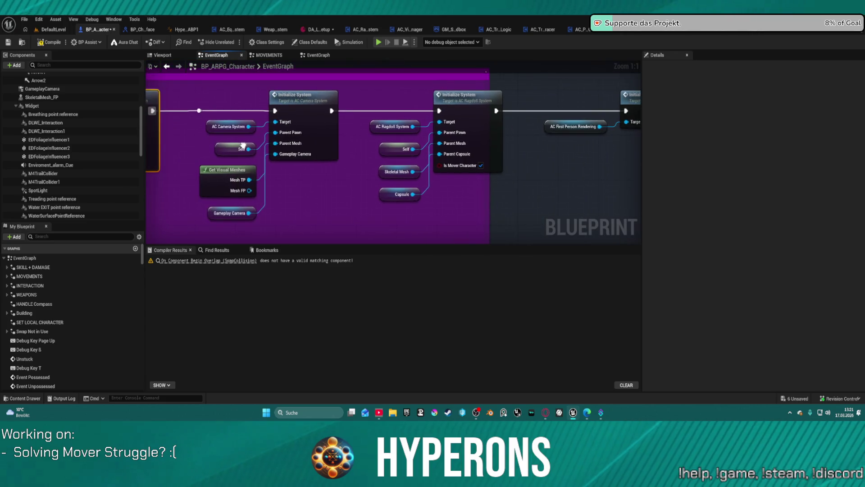
click(481, 165)
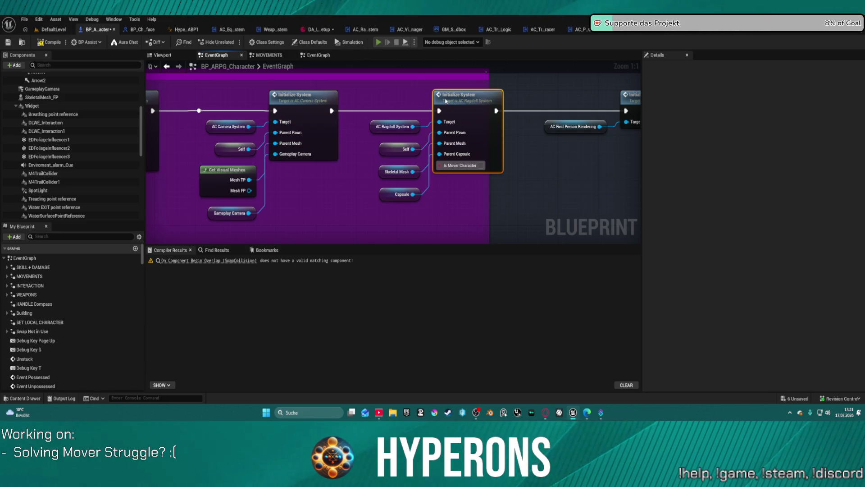
key(F7)
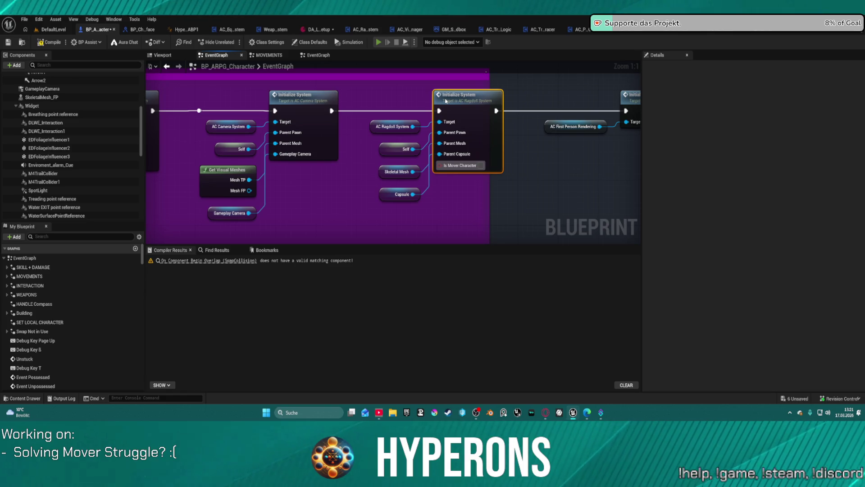
key(alt+p)
click(493, 228)
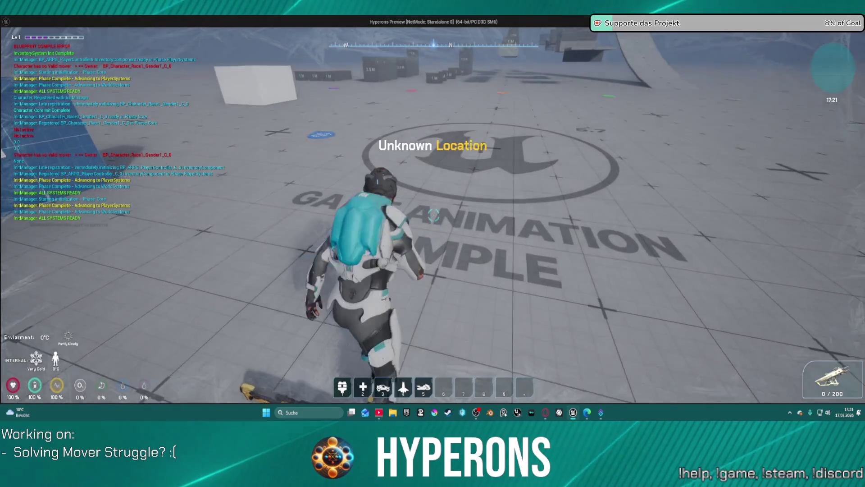
Step: Run the character forward toward the blocks and turn the camera, then stop the play test
key(shift+w)
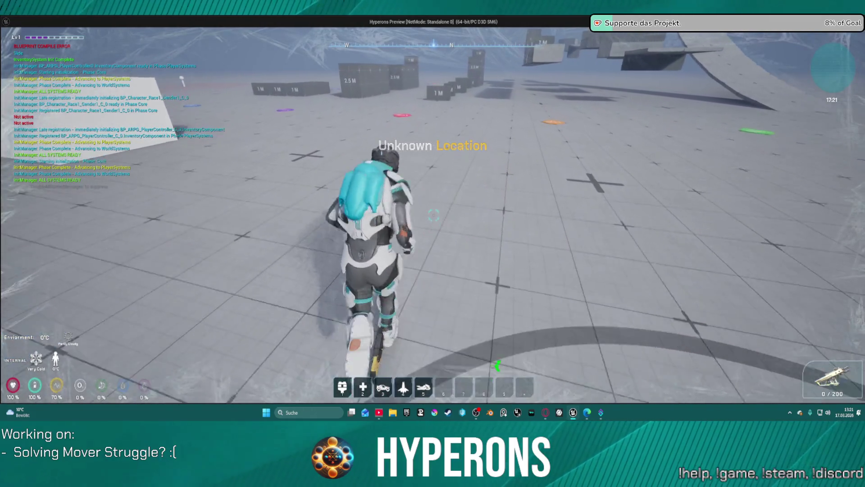
key(shift+w)
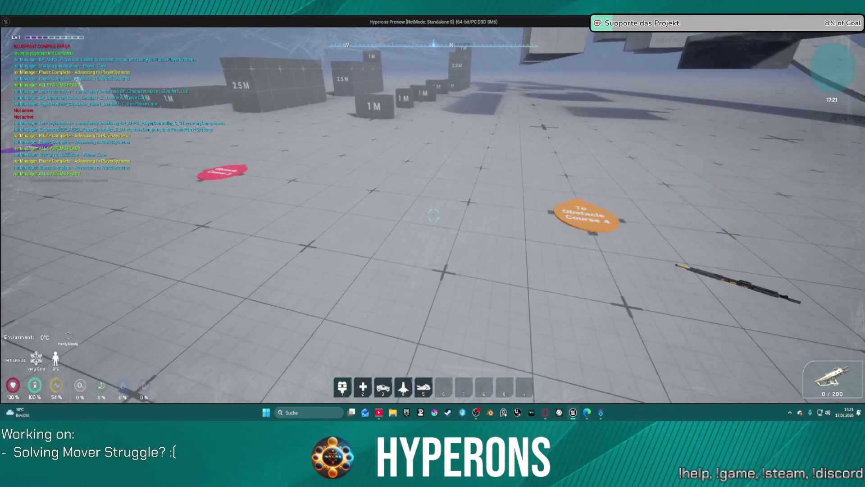
key(Escape)
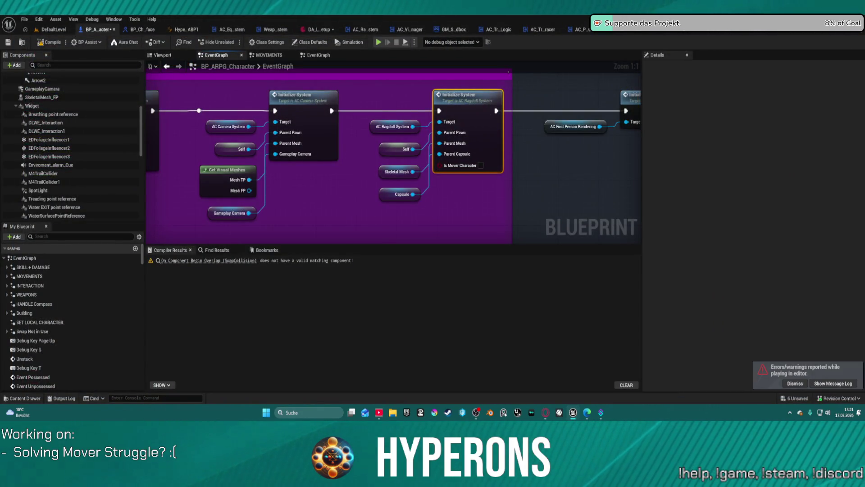
Step: Tick Is Mover Character on the ragdoll system's Initialize System node and pan across the graph
click(480, 166)
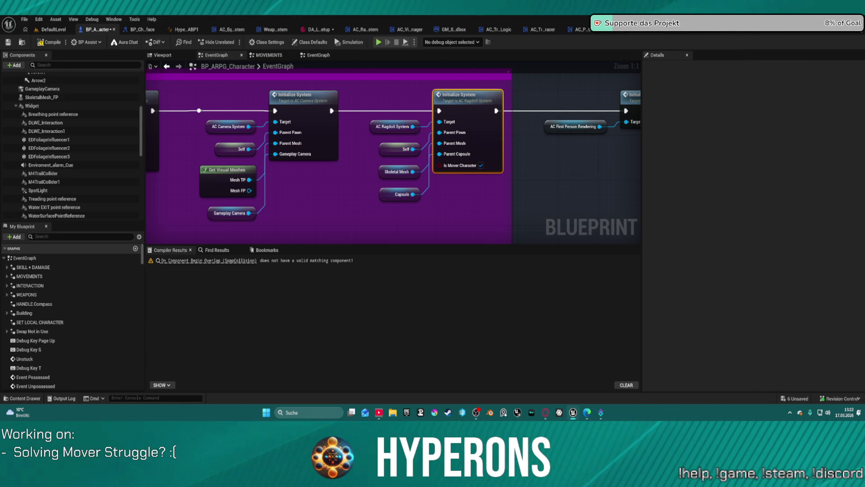
scroll(391, 109, down, 4)
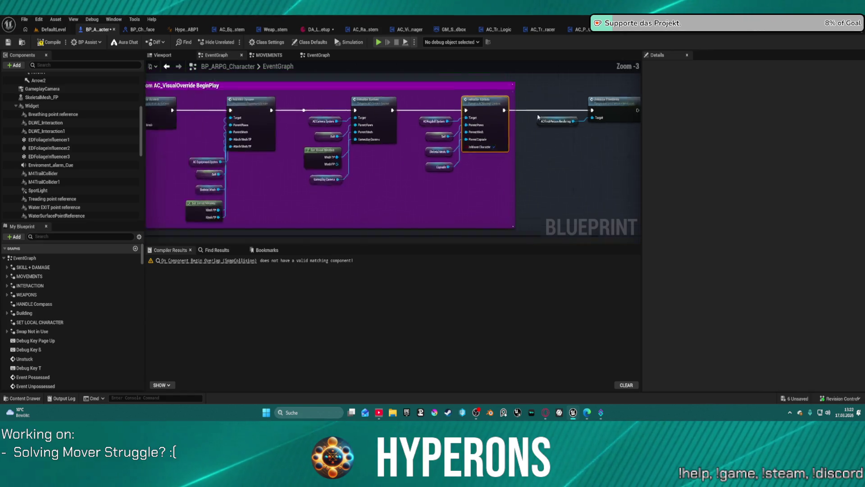
drag(390, 109, 486, 90)
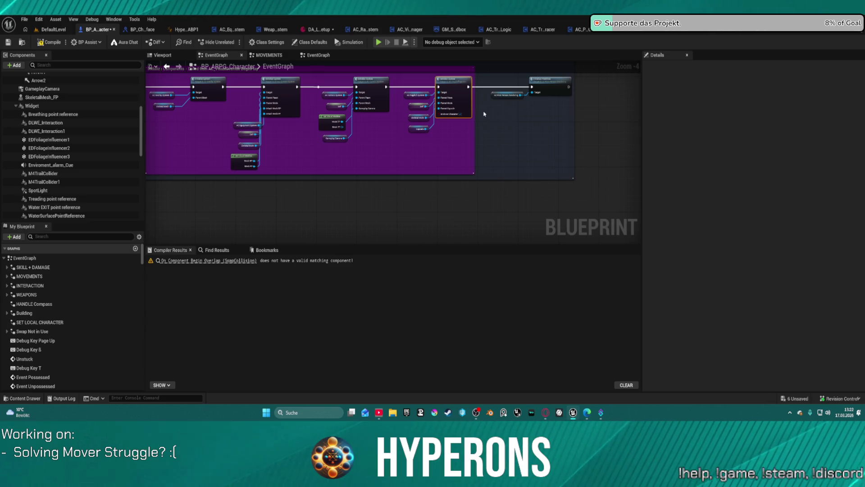
scroll(488, 115, down, 7)
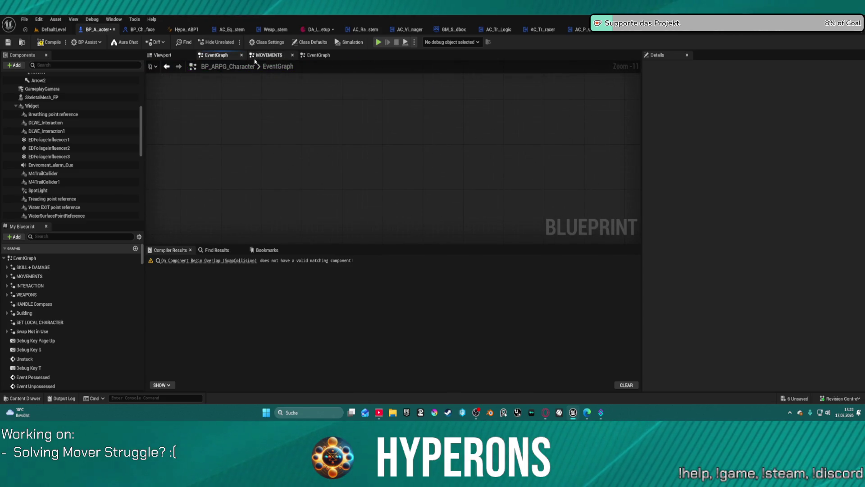
scroll(318, 67, down, 1)
drag(318, 67, 372, 242)
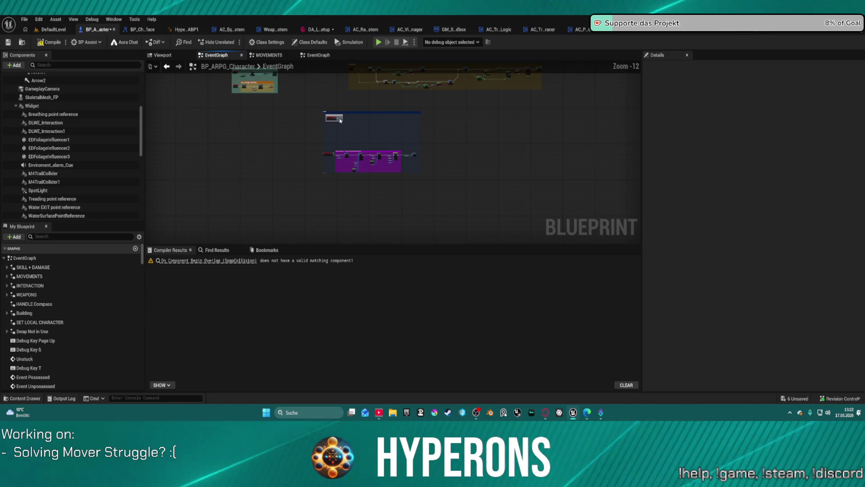
Step: Select Set members in Character Default Inputs near Begin play, recompile, and launch a play test
scroll(337, 116, up, 12)
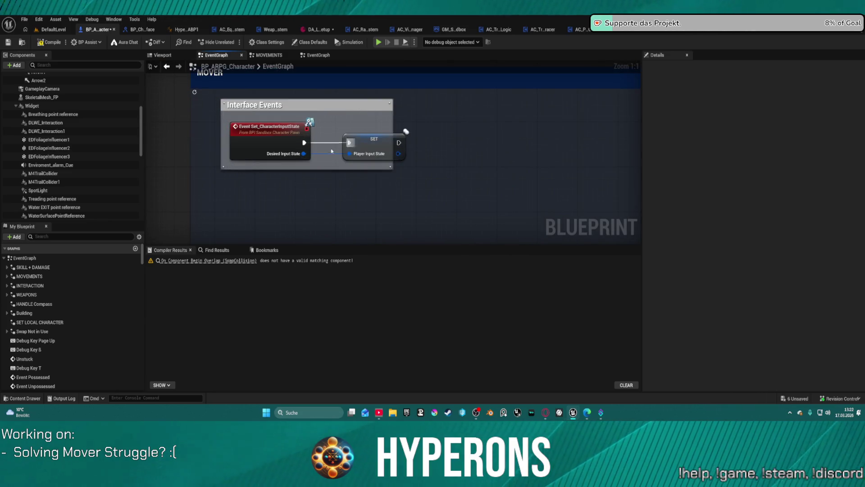
scroll(340, 149, down, 6)
mouse_move(354, 235)
mouse_down()
mouse_move(386, 92)
mouse_move(370, 66)
mouse_move(348, 239)
mouse_up()
drag(494, 67, 494, 180)
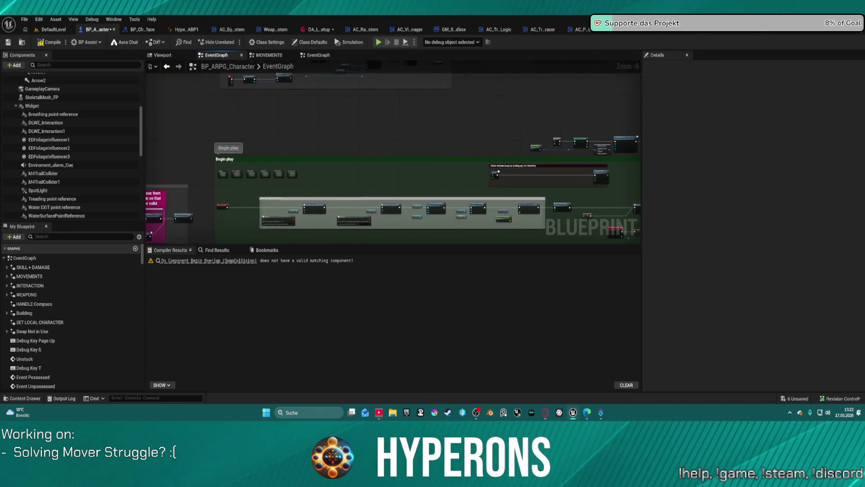
scroll(348, 185, up, 5)
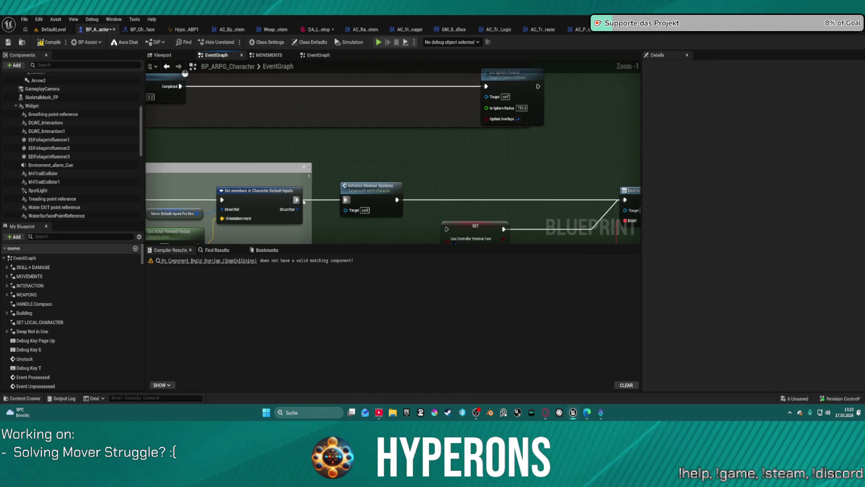
click(309, 199)
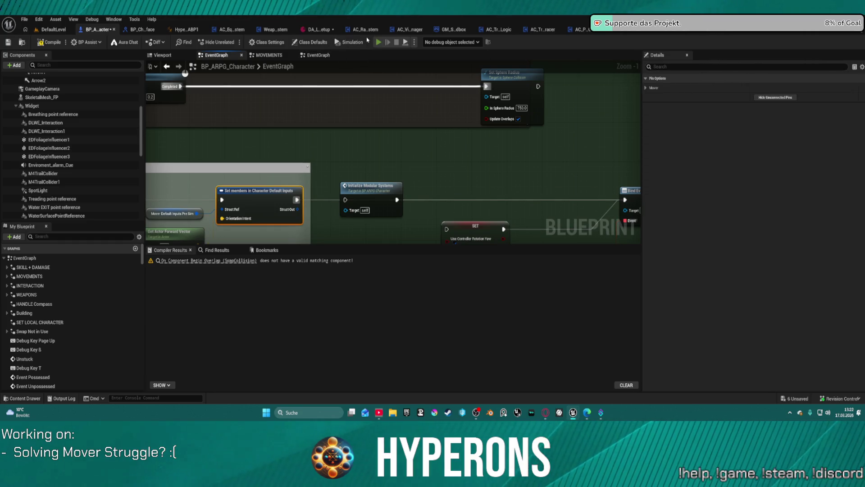
key(F7)
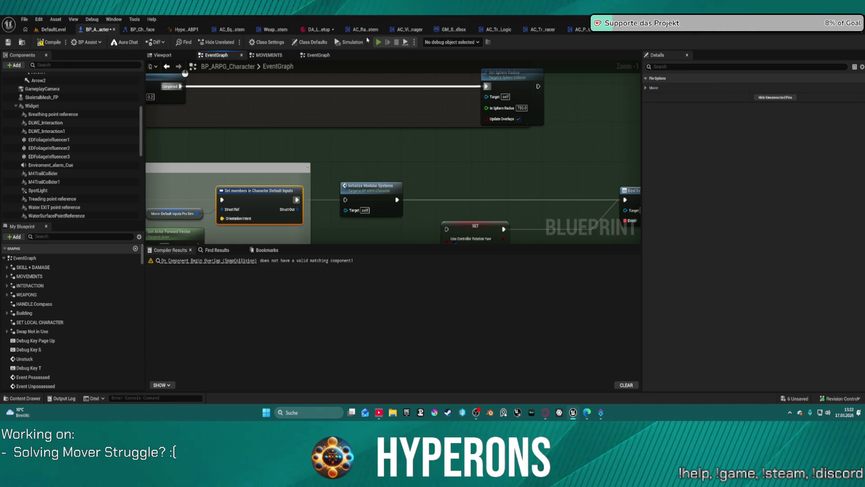
key(alt+p)
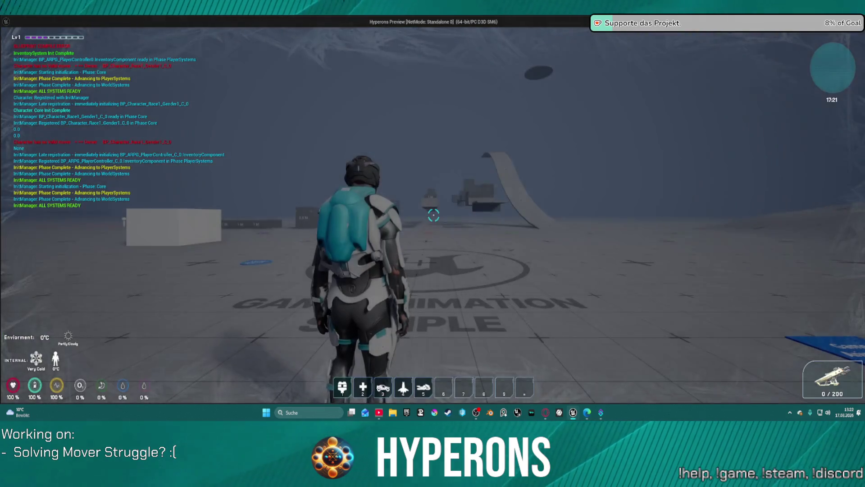
Step: Run across the floor logo toward the ramp, get past a 1M block, then exit the play test
key(w)
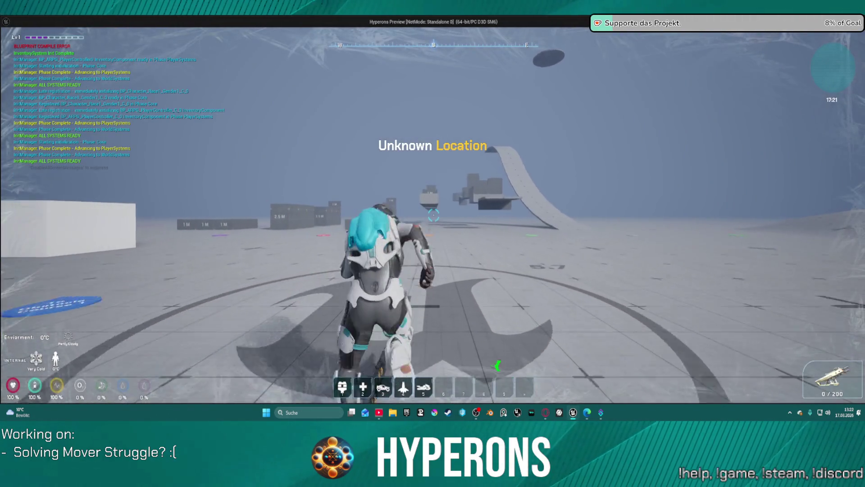
key(w)
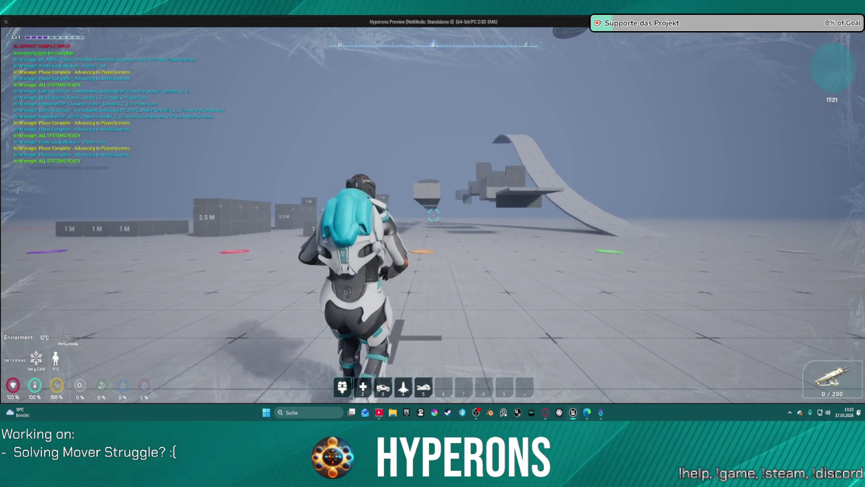
key(s)
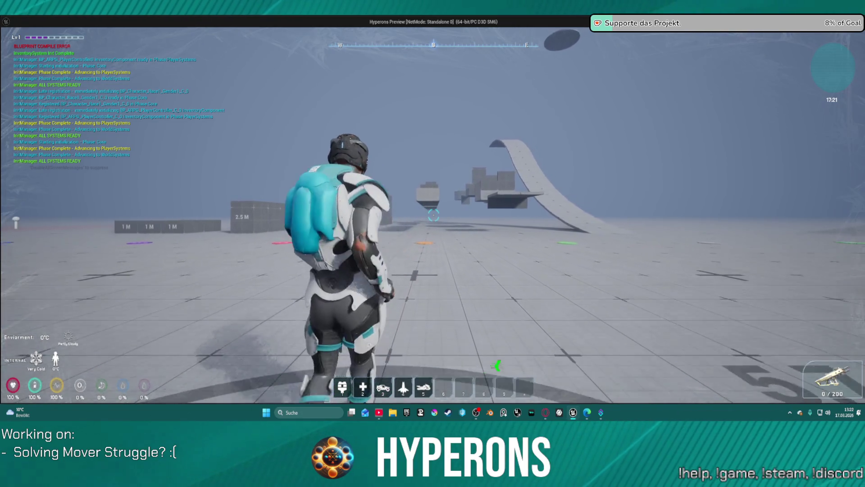
key(w)
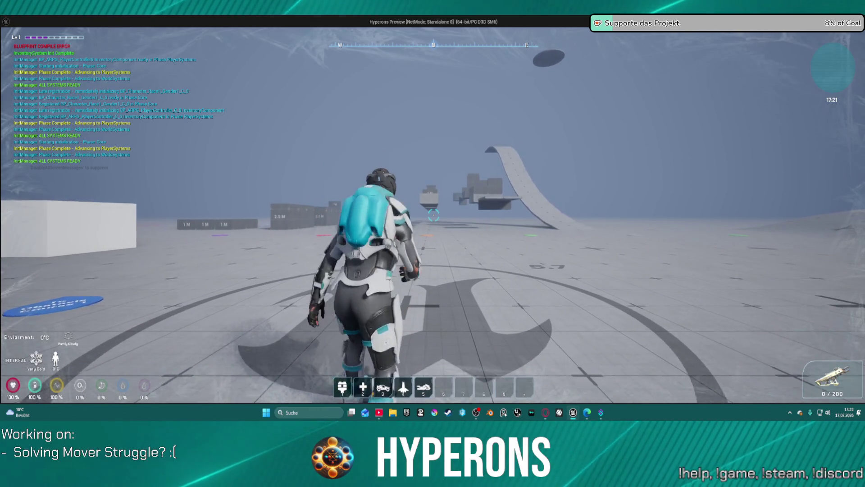
key(w)
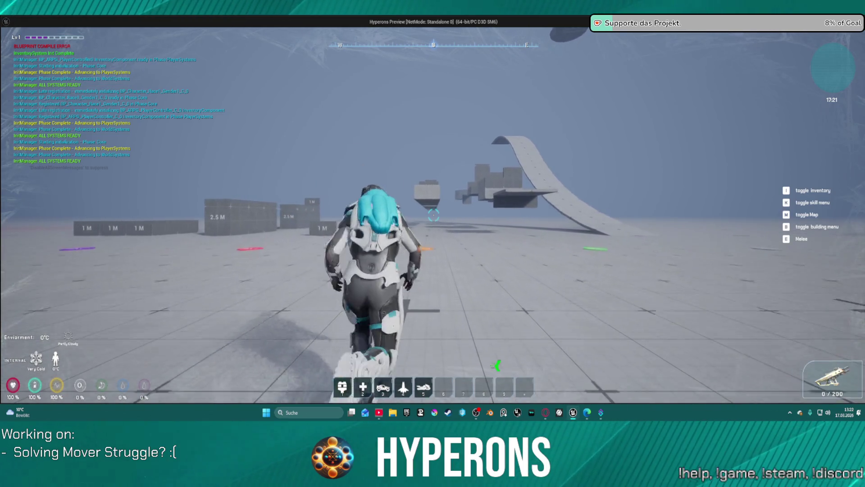
key(w)
key(w)
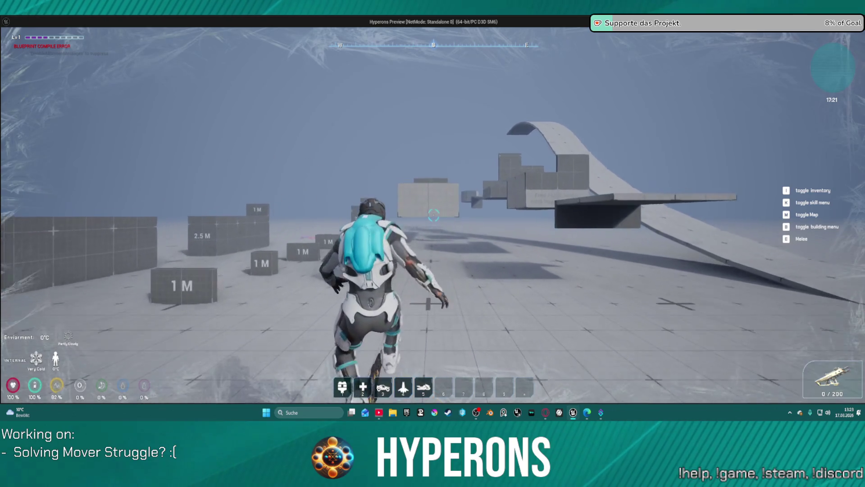
key(w)
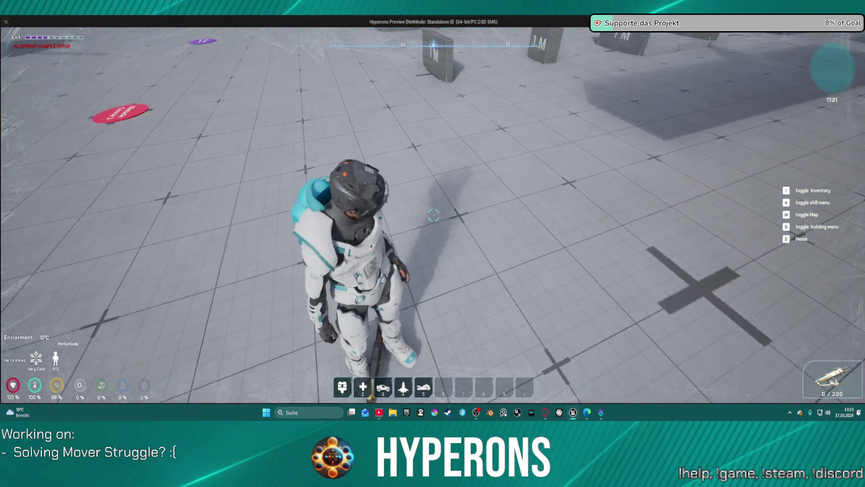
key(w)
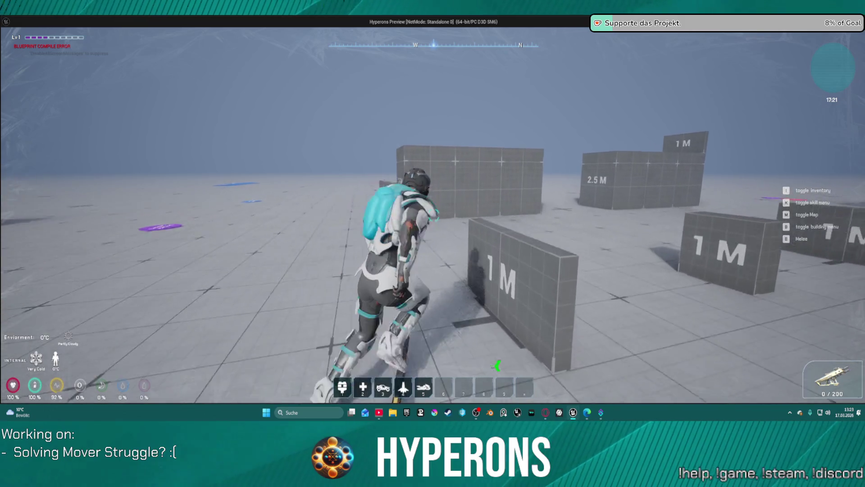
key(w)
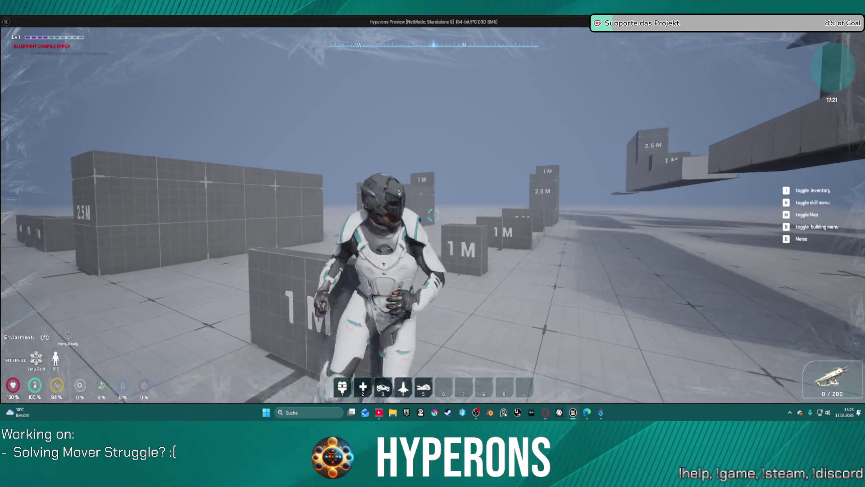
key(w)
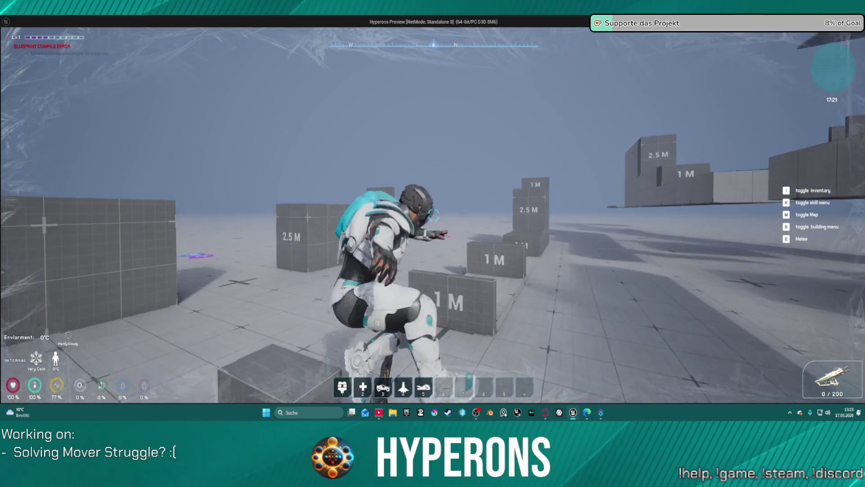
key(alt+Tab)
scroll(306, 226, down, 5)
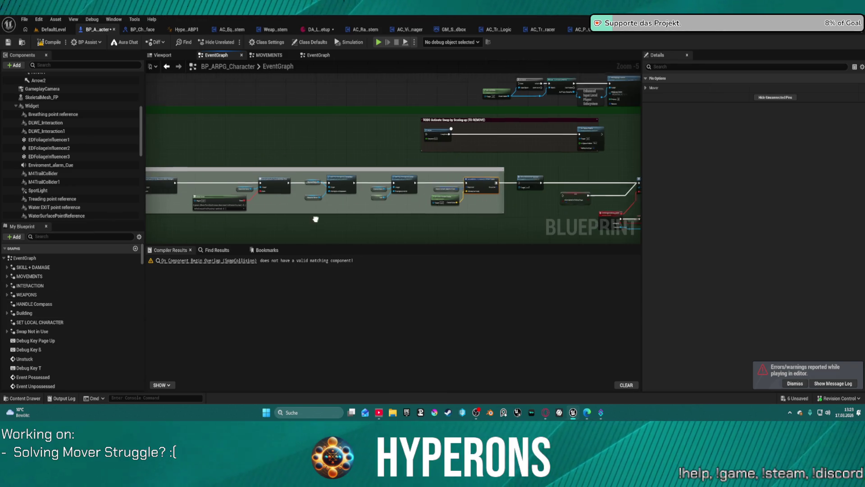
Step: Switch to the MOVEMENTS graph and bring the nodes past the Jump node into view
scroll(393, 158, down, 5)
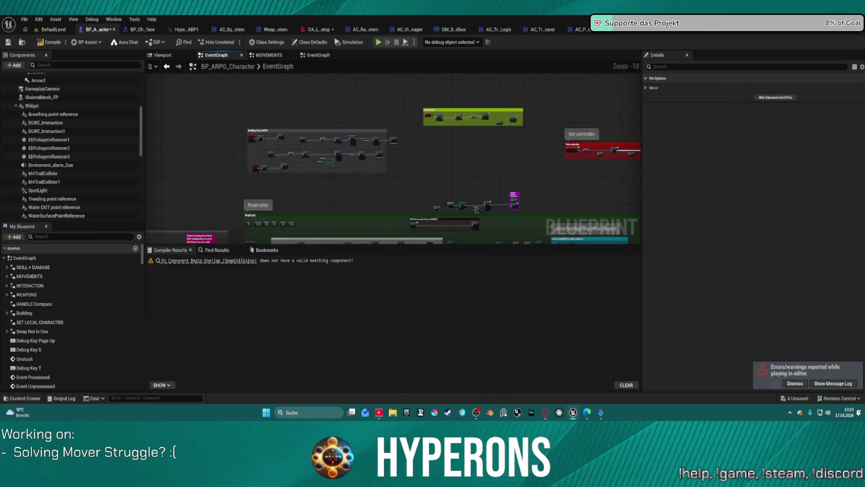
click(269, 55)
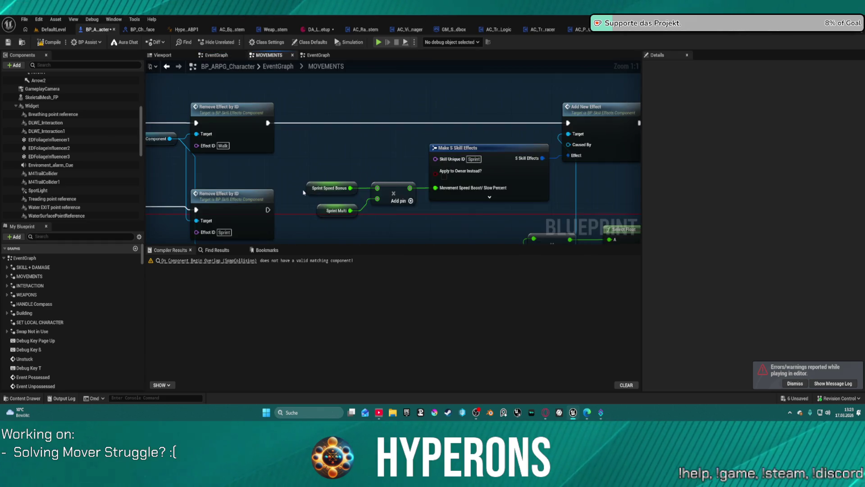
scroll(304, 192, down, 3)
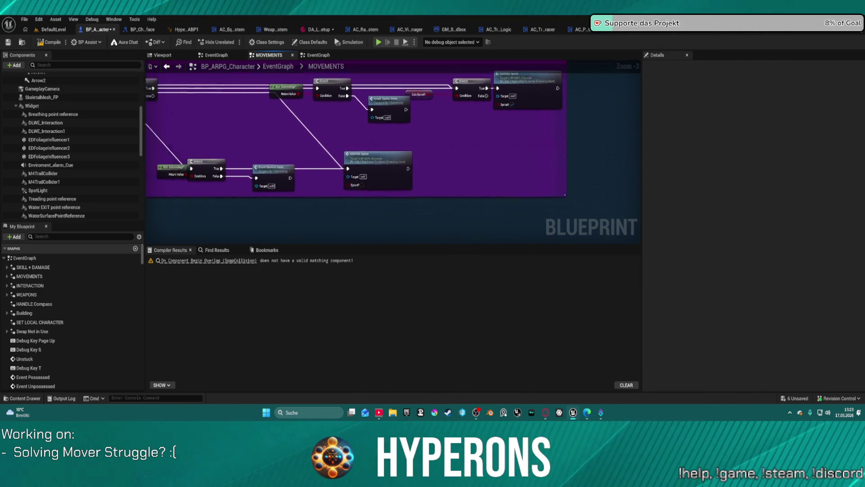
scroll(157, 154, down, 9)
drag(156, 154, 261, 222)
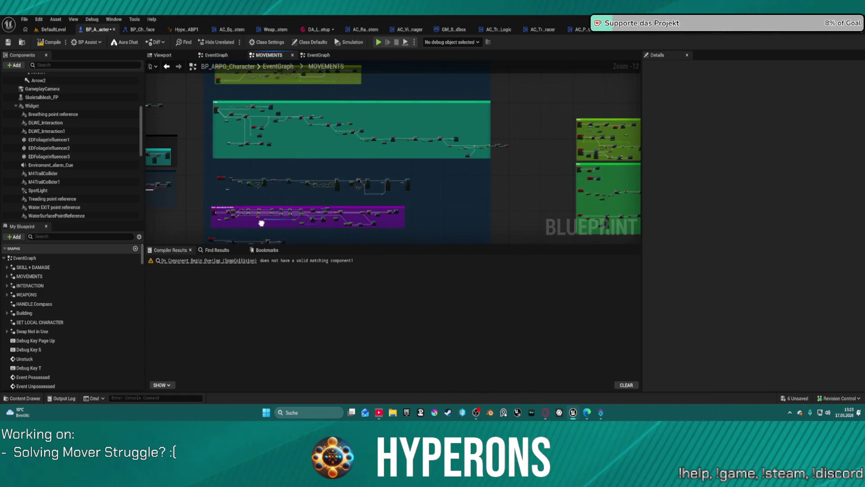
scroll(376, 106, up, 5)
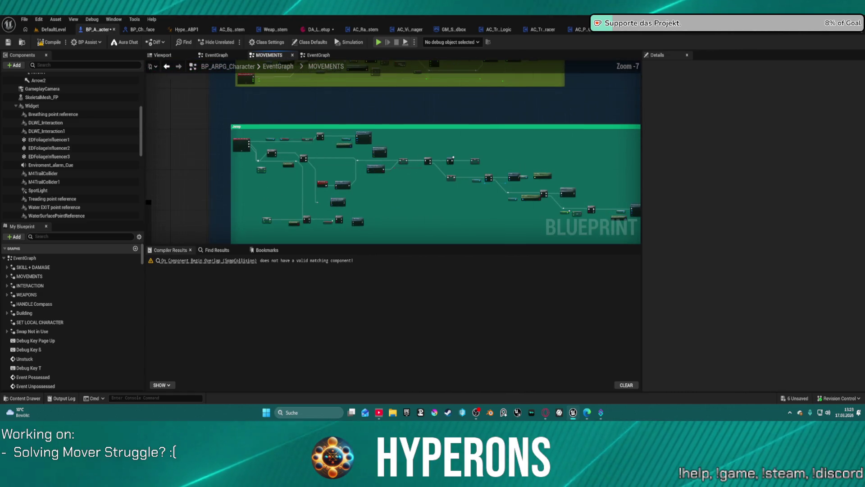
scroll(378, 174, up, 6)
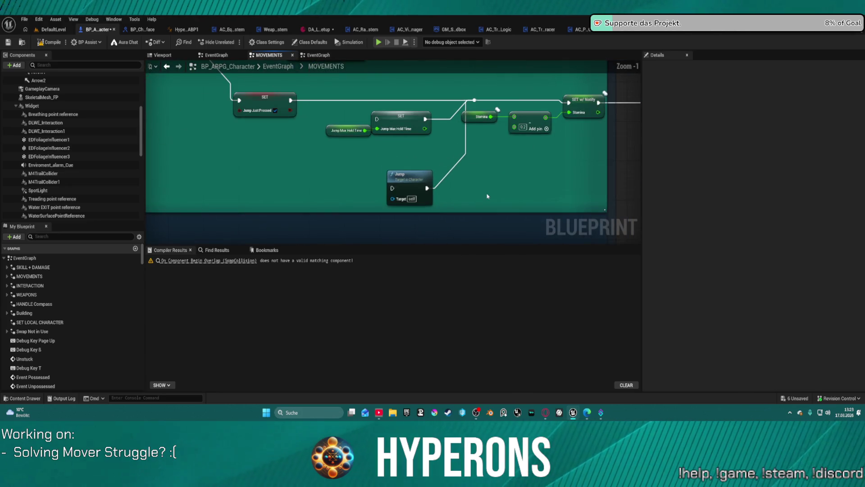
mouse_move(487, 184)
mouse_down()
mouse_move(423, 201)
mouse_move(266, 219)
mouse_move(226, 189)
mouse_move(173, 172)
mouse_up()
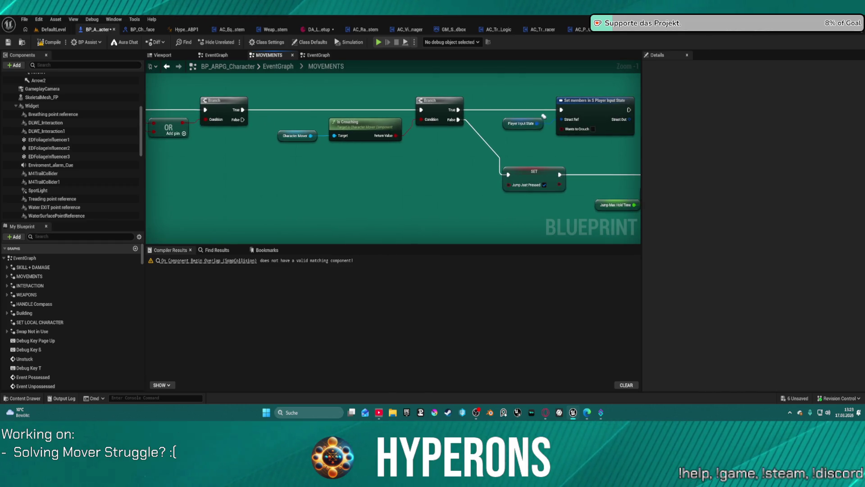
scroll(496, 135, down, 6)
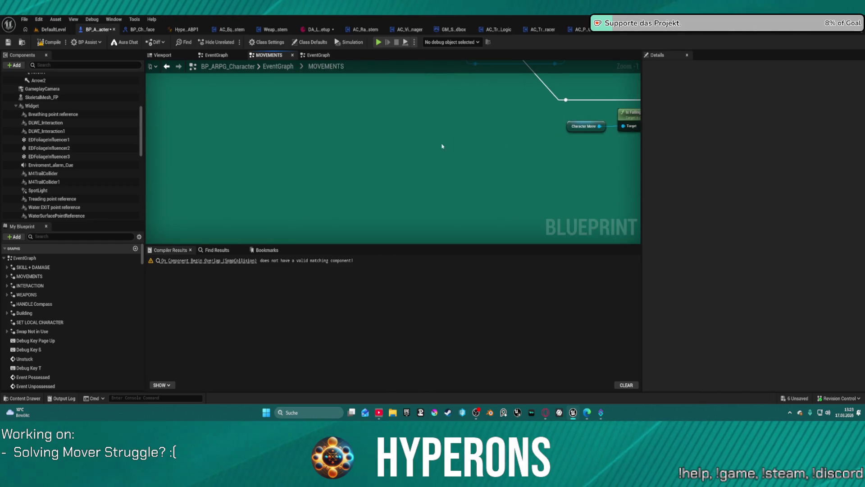
scroll(463, 143, up, 3)
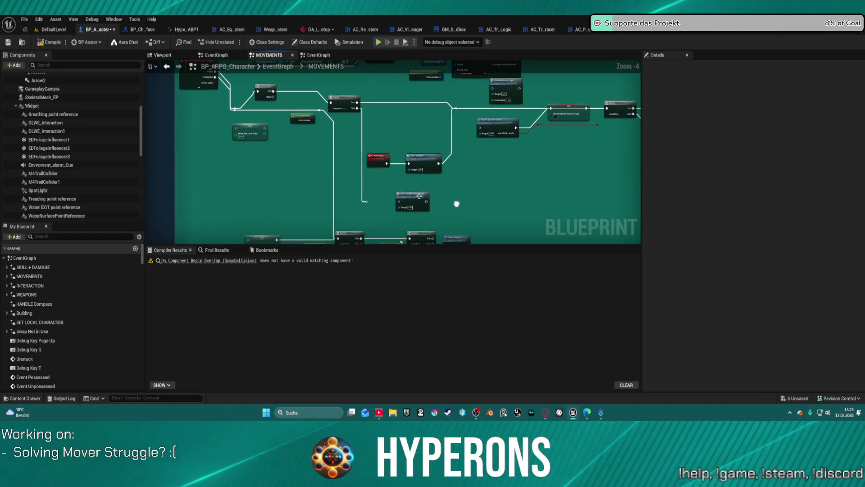
scroll(279, 106, up, 1)
Step: Move the Not Swimming? node lower and raise the reroute knot along the jump wire
click(339, 126)
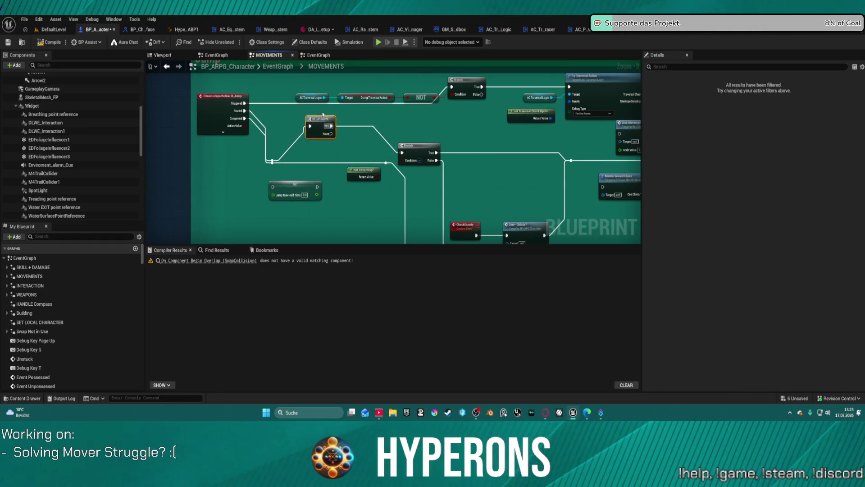
mouse_move(371, 173)
mouse_down()
mouse_move(355, 182)
mouse_move(350, 216)
mouse_up()
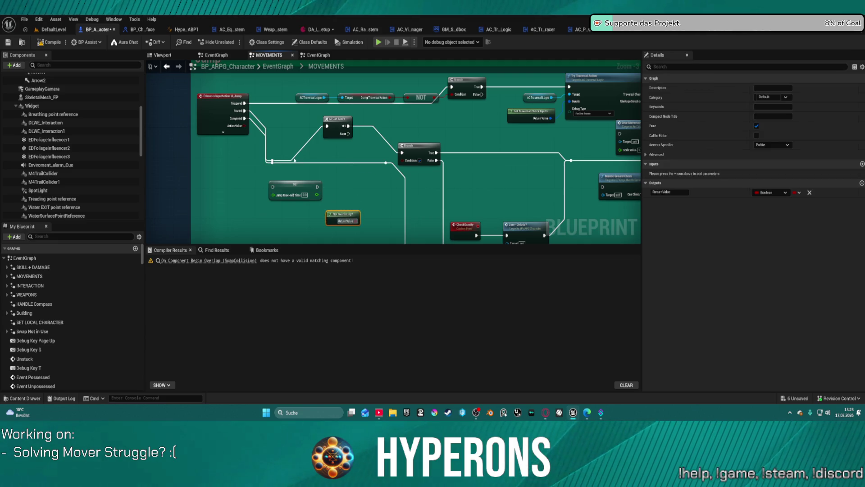
mouse_move(273, 160)
mouse_down()
mouse_move(287, 128)
mouse_move(275, 132)
mouse_move(256, 171)
mouse_move(264, 176)
mouse_up()
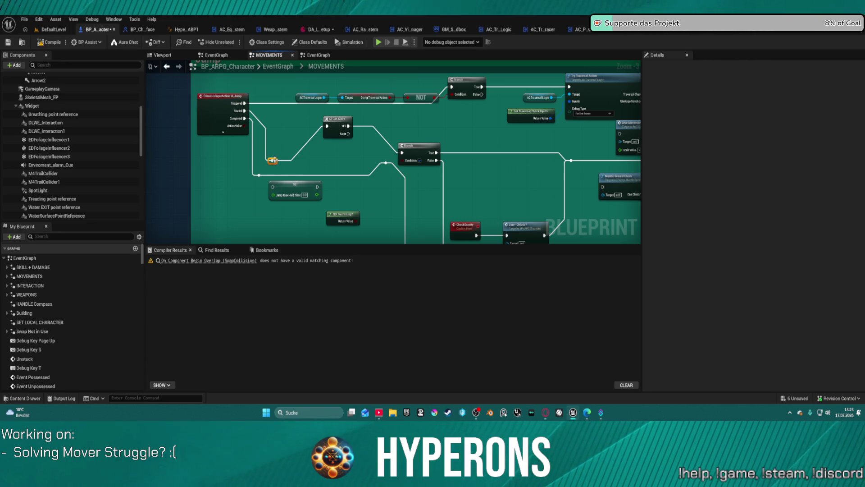
drag(275, 162, 296, 129)
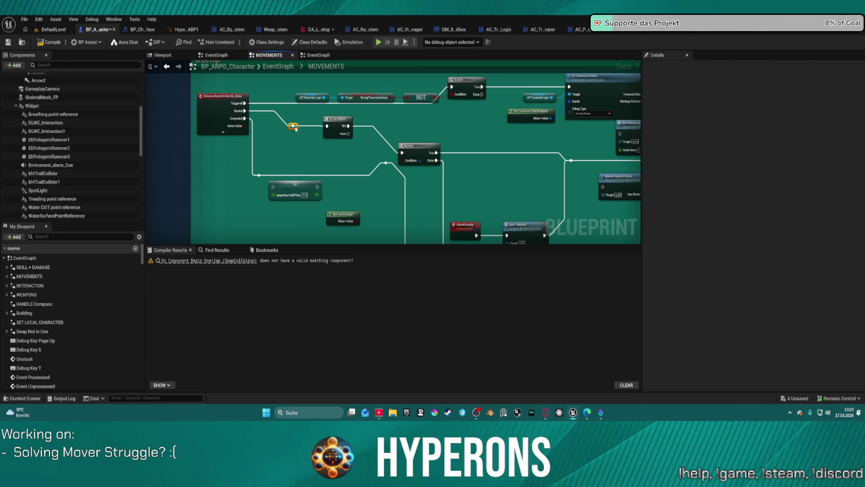
Step: Review the M_CanMove macro's NOT, OR and AND conditions, then return to MOVEMENTS
double_click(339, 119)
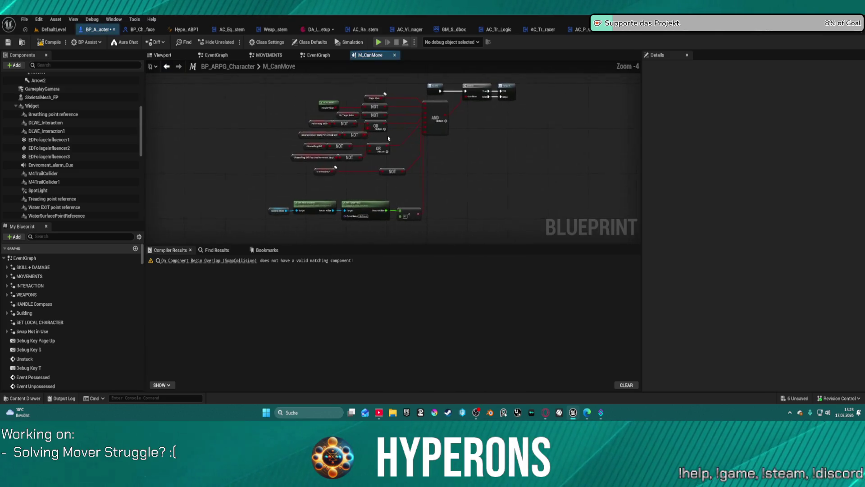
scroll(478, 161, down, 2)
mouse_move(382, 170)
mouse_down()
mouse_move(500, 147)
mouse_move(499, 138)
mouse_move(389, 161)
mouse_up()
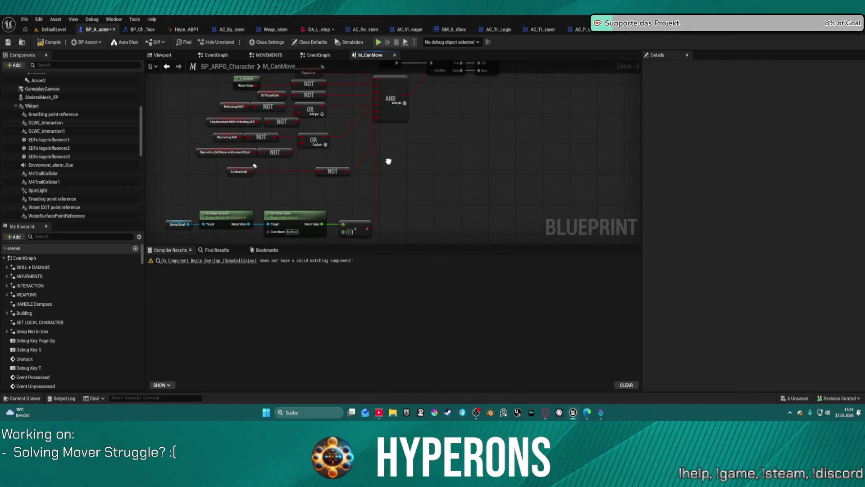
drag(388, 162, 330, 206)
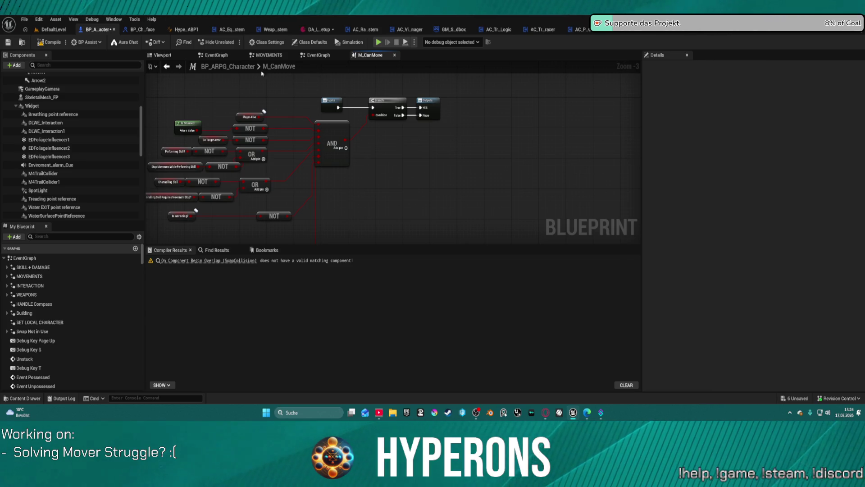
click(166, 67)
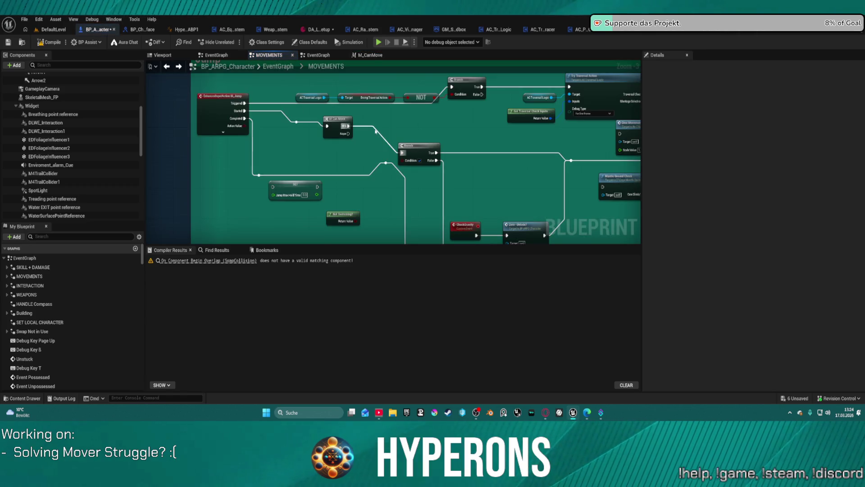
Step: Move the Use Controller Rotation Yaw SET node and the Mantle Ground Check node down in the jump logic
mouse_move(508, 154)
mouse_down()
mouse_move(332, 125)
mouse_move(309, 66)
mouse_move(316, 180)
mouse_up()
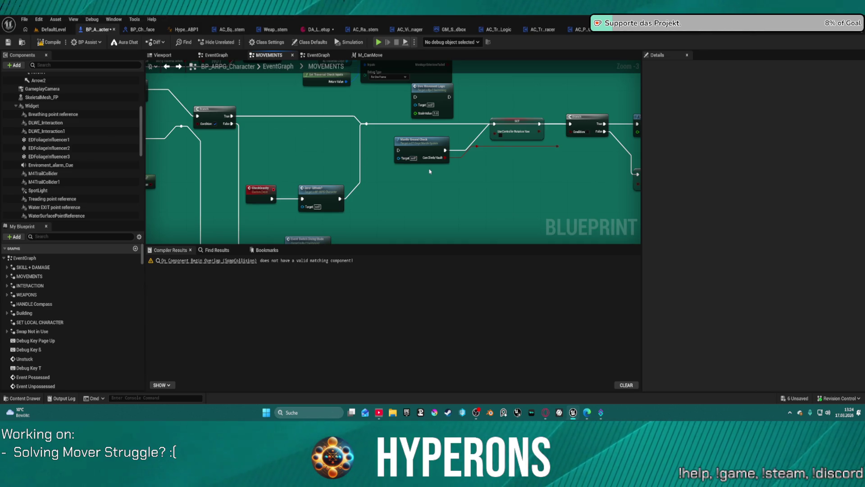
drag(504, 153, 382, 152)
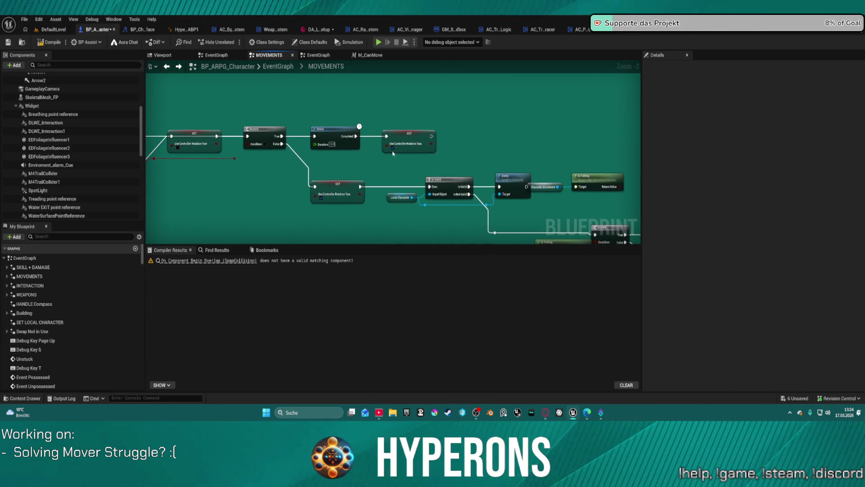
mouse_move(463, 171)
mouse_down()
mouse_move(404, 161)
mouse_move(387, 149)
mouse_move(574, 126)
mouse_move(565, 132)
mouse_move(640, 156)
mouse_up()
drag(417, 114, 415, 151)
drag(293, 129, 317, 152)
click(425, 168)
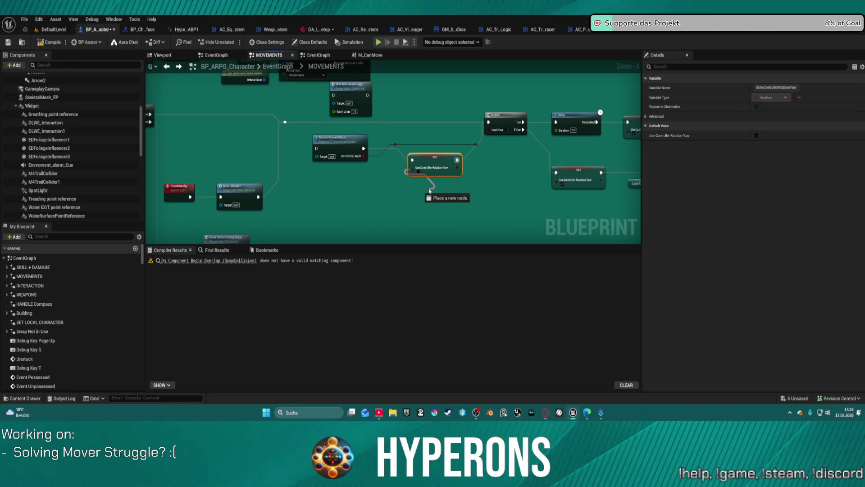
right_click(429, 182)
drag(319, 139, 332, 170)
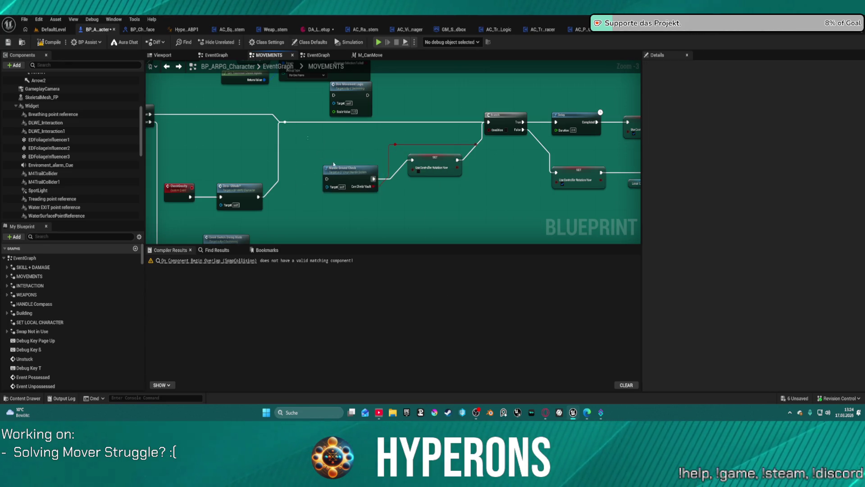
ctrl+click(433, 167)
Step: Wire the Branch's False output into the IsValid node's Exec input
drag(487, 182, 347, 184)
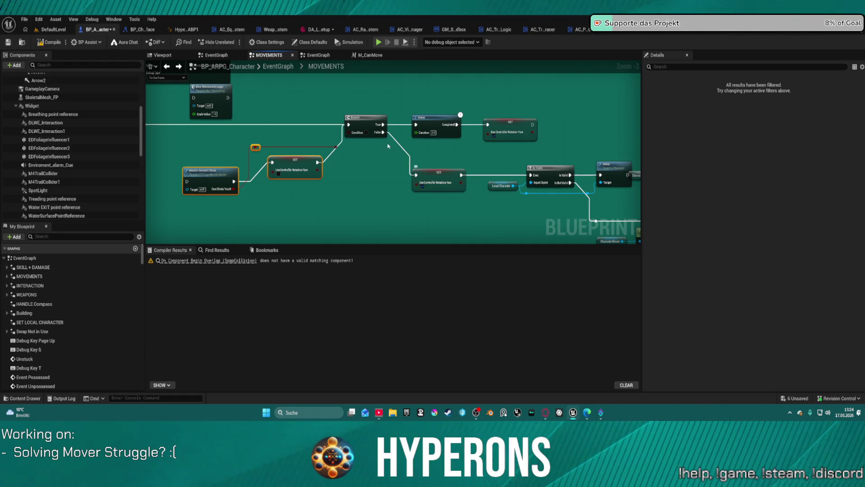
mouse_move(380, 134)
mouse_down()
mouse_move(505, 185)
mouse_move(532, 175)
mouse_up()
mouse_move(603, 141)
mouse_down()
mouse_move(327, 141)
mouse_move(252, 122)
mouse_up()
drag(350, 106, 455, 131)
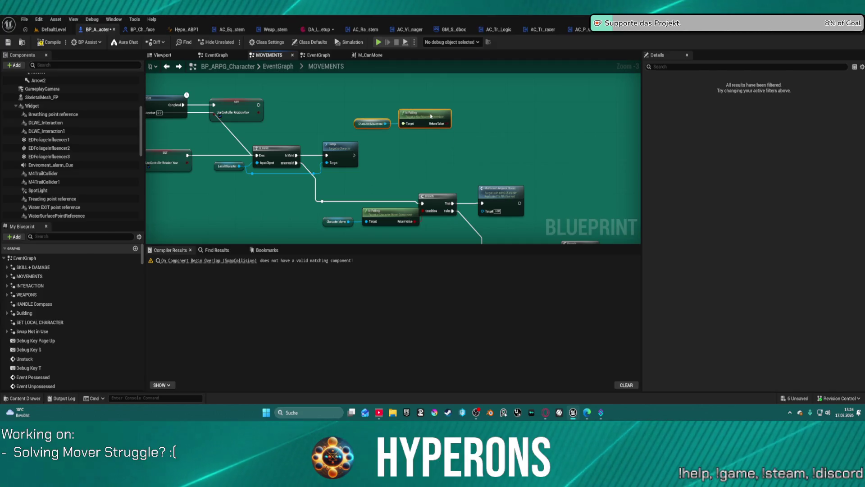
Step: Open AC_TraversalLogic's TryTraversalAction function from the Try Traversal Action node
drag(545, 199, 260, 105)
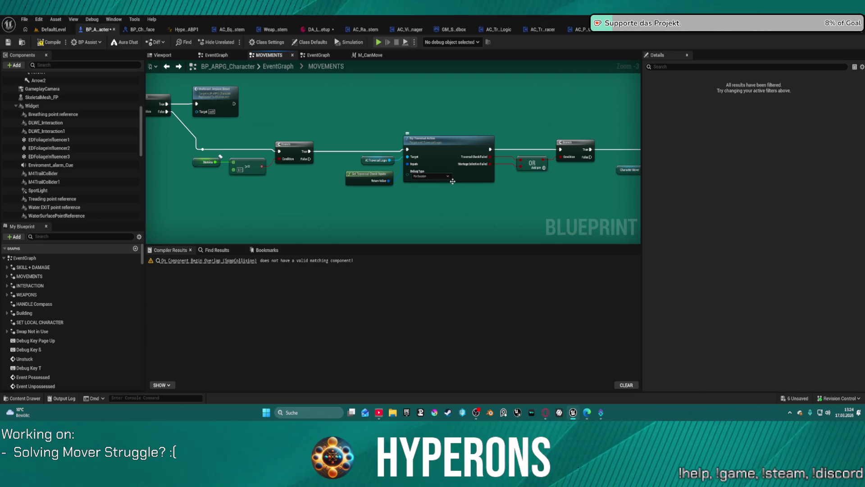
drag(512, 201, 478, 189)
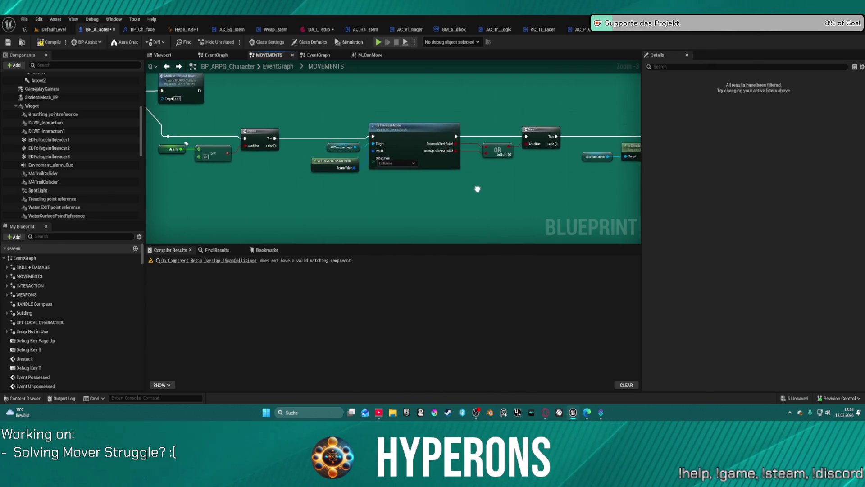
double_click(415, 136)
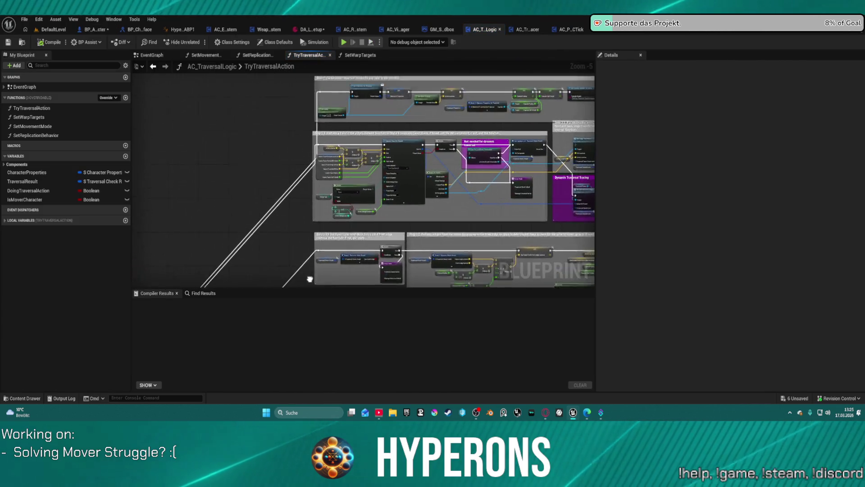
Step: Move the purple 'Not needed for dynamic traversal' comment block upward, near the Capsule Trace By Channel nodes
scroll(364, 130, up, 4)
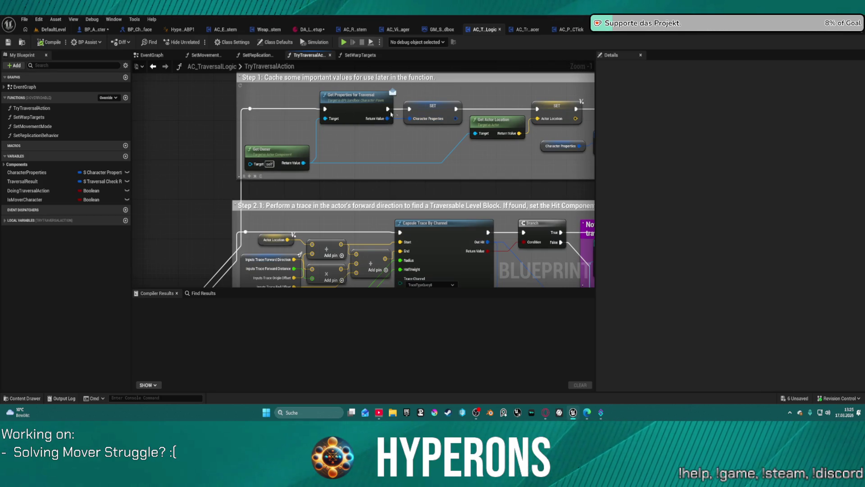
mouse_move(416, 180)
mouse_down()
mouse_move(361, 193)
mouse_move(36, 208)
mouse_up()
mouse_move(406, 203)
mouse_down()
mouse_move(90, 212)
mouse_move(75, 177)
mouse_move(239, 111)
mouse_move(208, 25)
mouse_move(57, 55)
mouse_up()
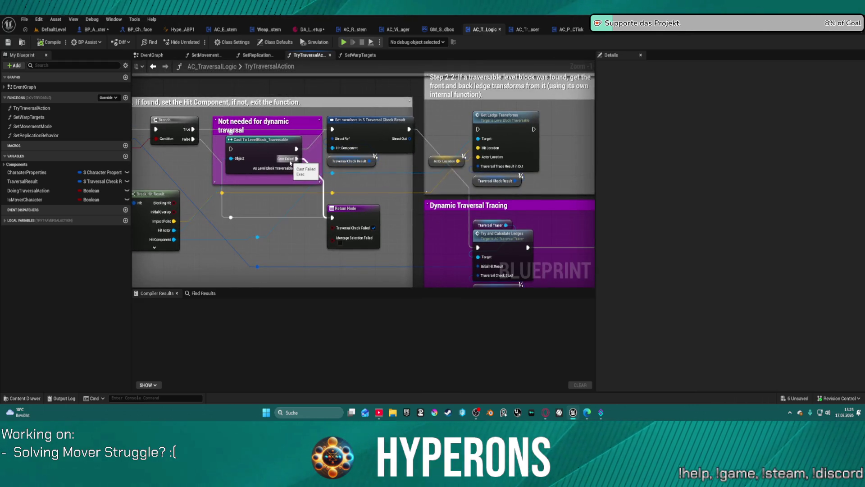
drag(258, 154, 366, 109)
click(468, 81)
mouse_move(469, 81)
mouse_down()
mouse_move(480, 59)
mouse_move(530, 109)
mouse_move(537, 212)
mouse_move(409, 121)
mouse_move(225, 102)
mouse_move(64, 116)
mouse_up()
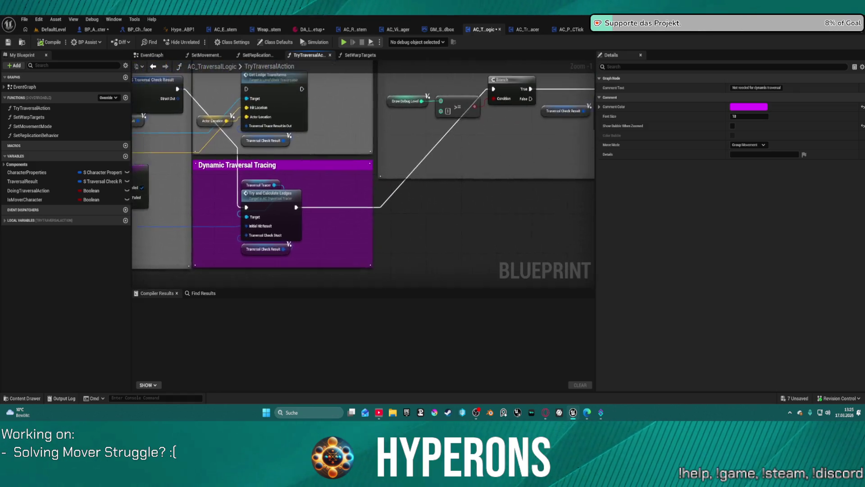
Step: Zoom and pan to the green step comments until the whole Step 5.2 comment is visible
scroll(369, 110, down, 4)
scroll(369, 110, up, 5)
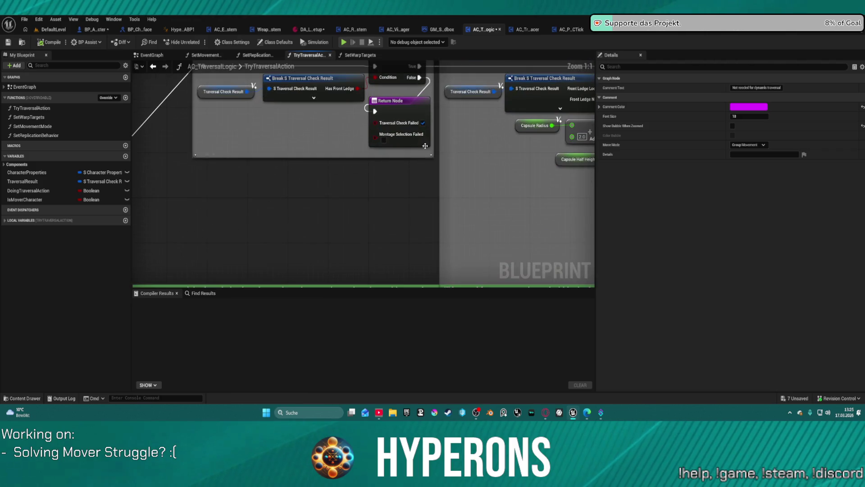
drag(489, 152, 392, 144)
scroll(361, 131, down, 4)
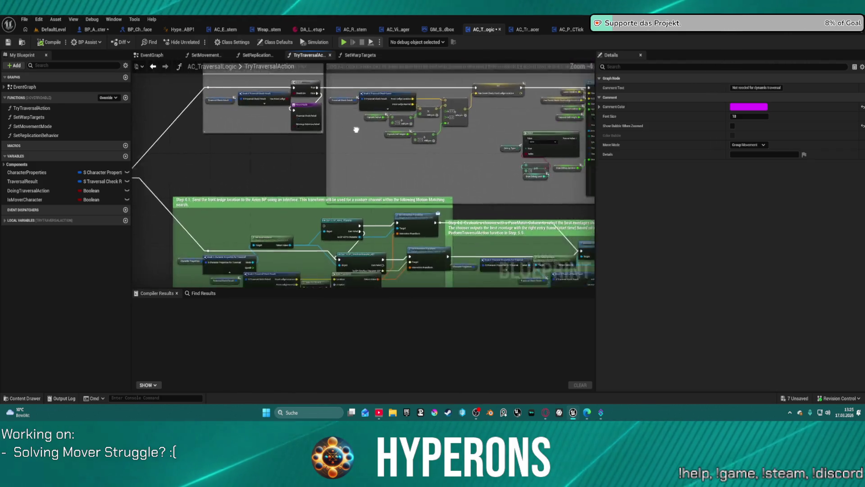
scroll(195, 113, down, 4)
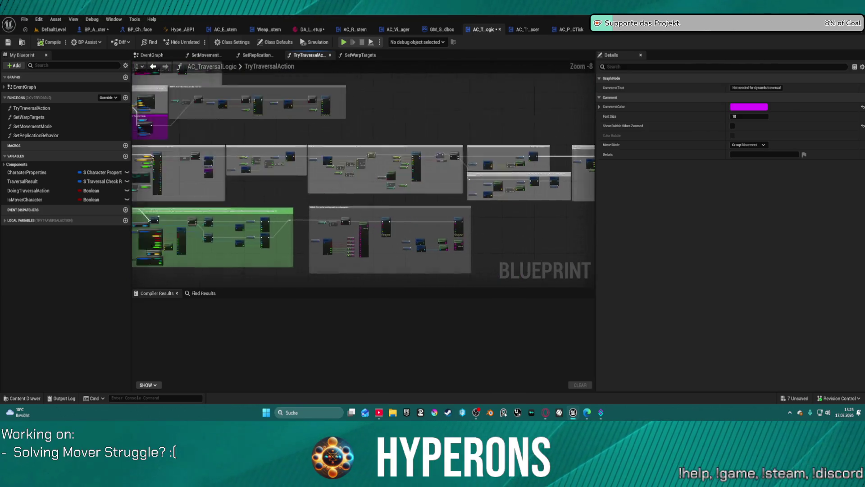
mouse_move(238, 217)
mouse_down()
mouse_move(348, 223)
mouse_move(349, 141)
mouse_move(306, 71)
mouse_move(311, 180)
mouse_move(312, 168)
mouse_up()
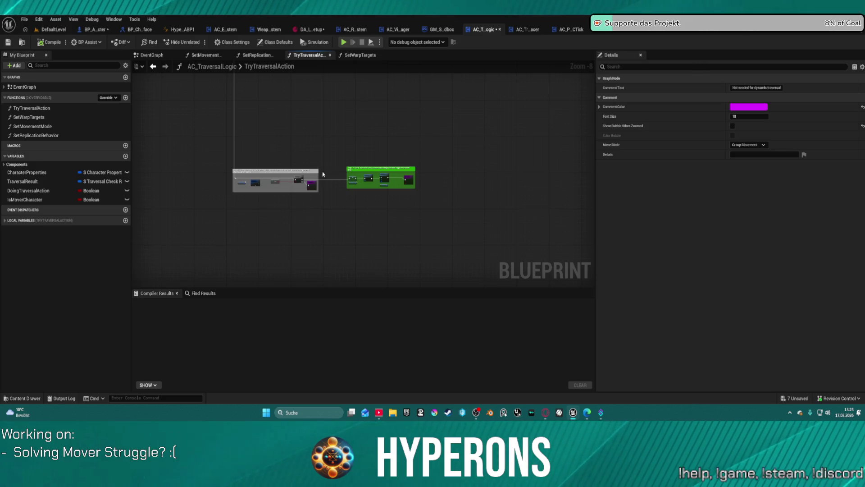
scroll(369, 180, up, 8)
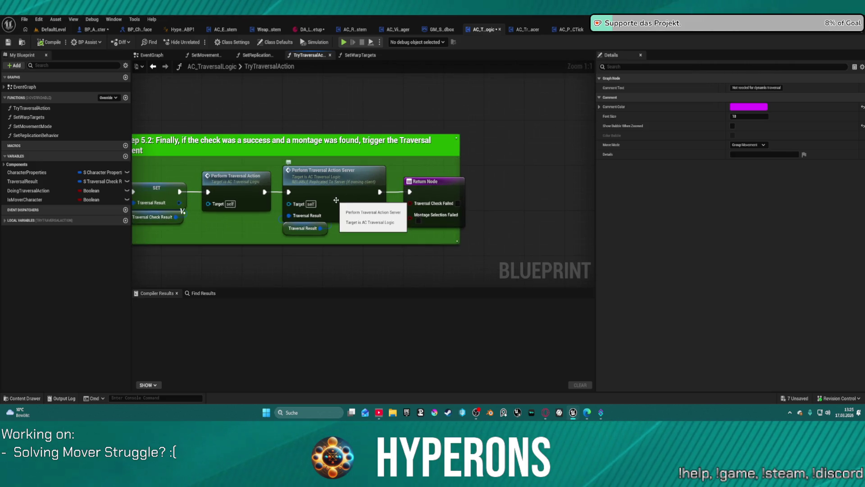
drag(233, 176, 414, 173)
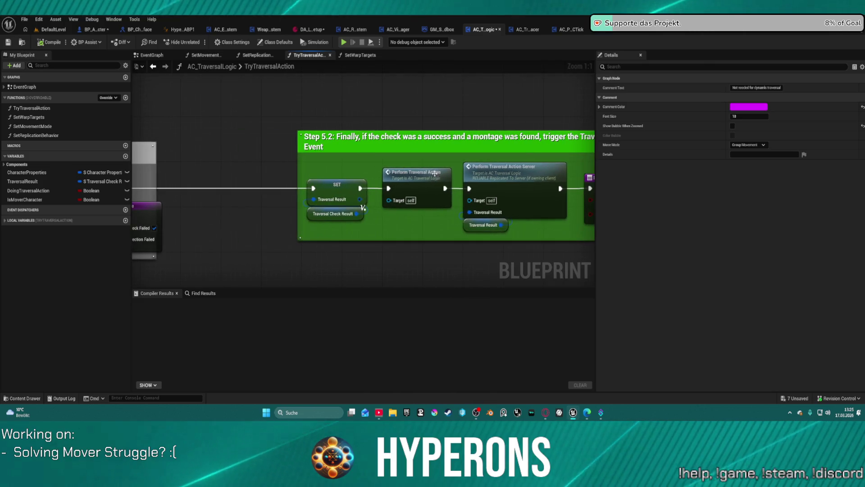
Step: Add and then remove a breakpoint on the Perform Traversal Action node
right_click(413, 172)
click(452, 364)
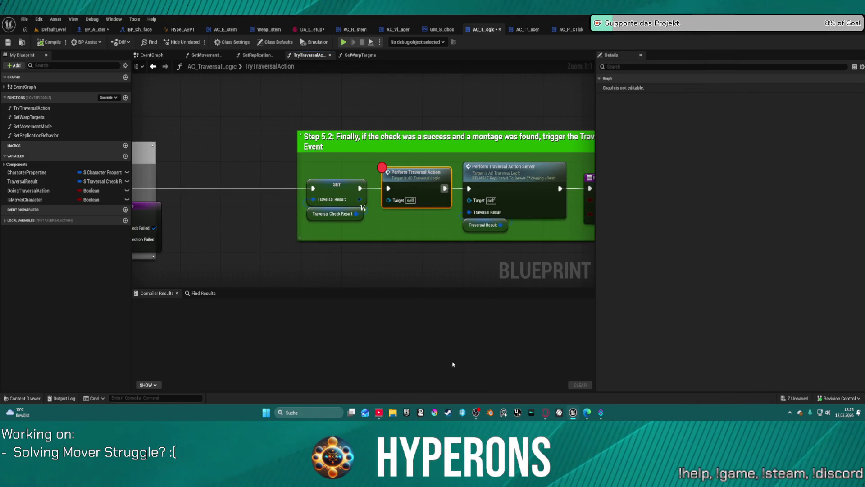
right_click(396, 169)
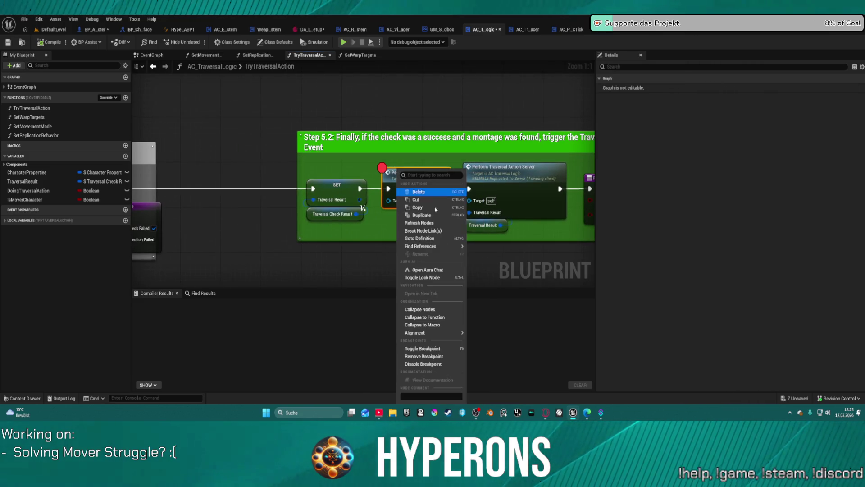
click(435, 357)
Step: Review Class Defaults with Character Properties and Traversal Result expanded, then return to BP_ARPG_Character
click(266, 42)
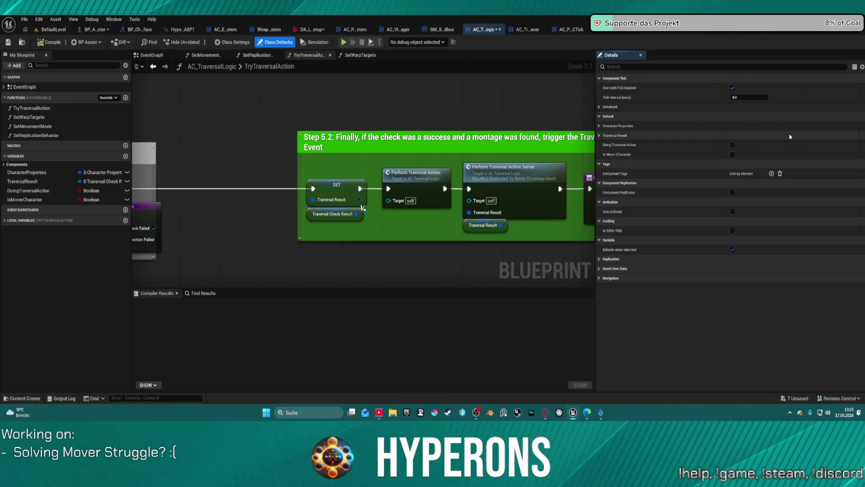
click(600, 126)
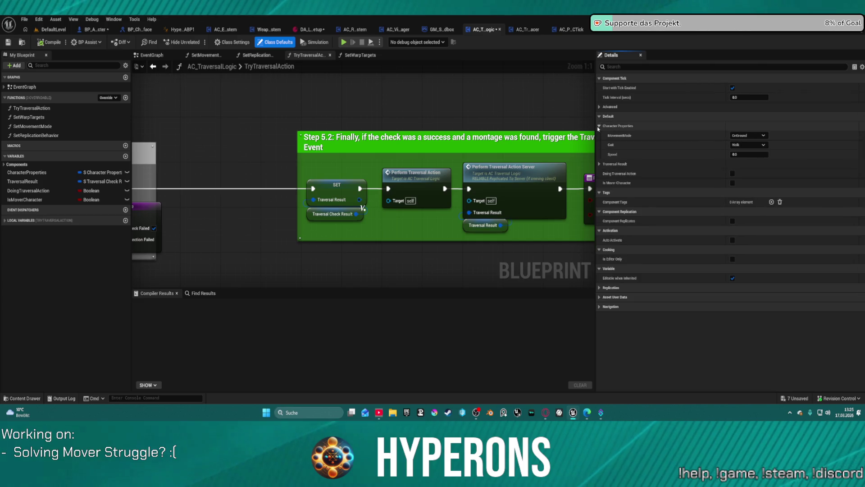
click(599, 164)
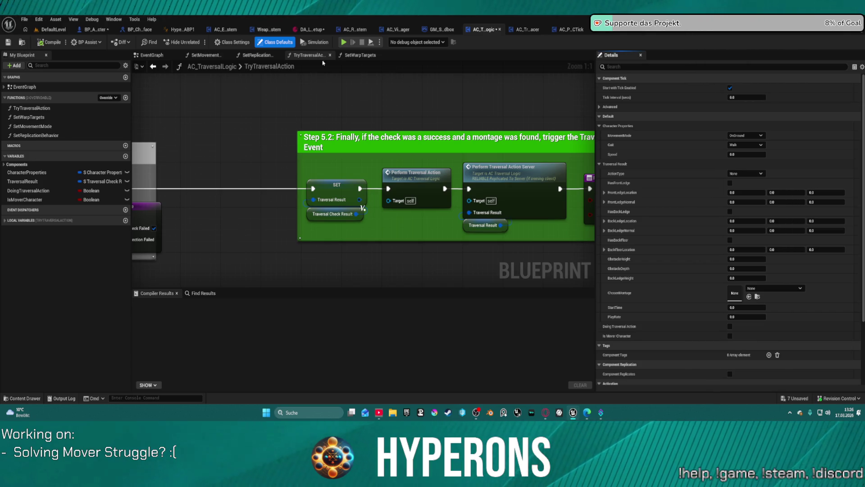
click(93, 30)
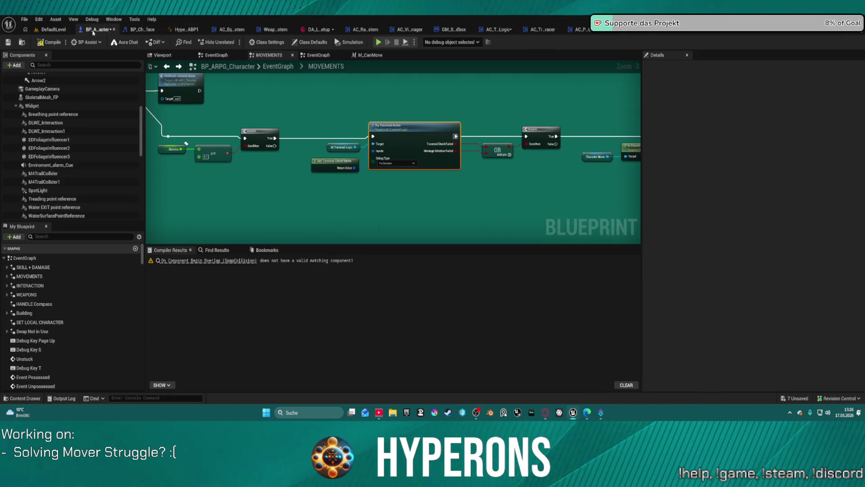
Step: Inspect the Try Traversal Action call in MOVEMENTS, then pan the EventGraph to the Initialize System nodes
scroll(237, 92, down, 7)
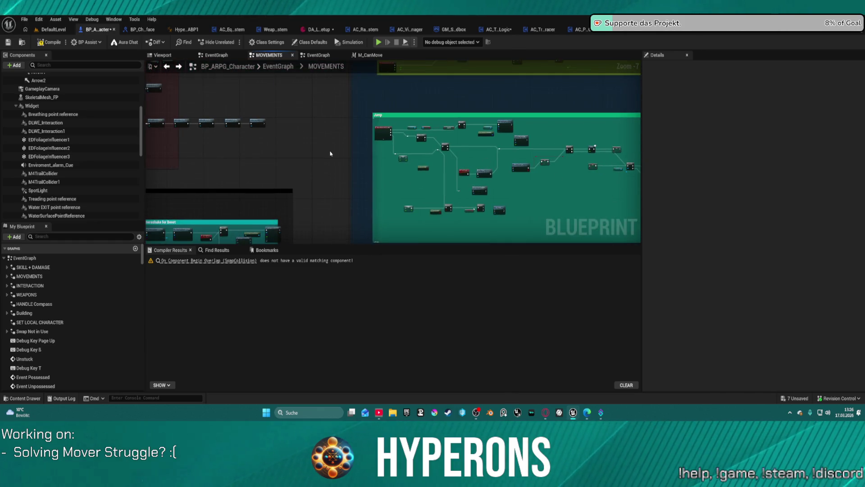
scroll(334, 155, up, 10)
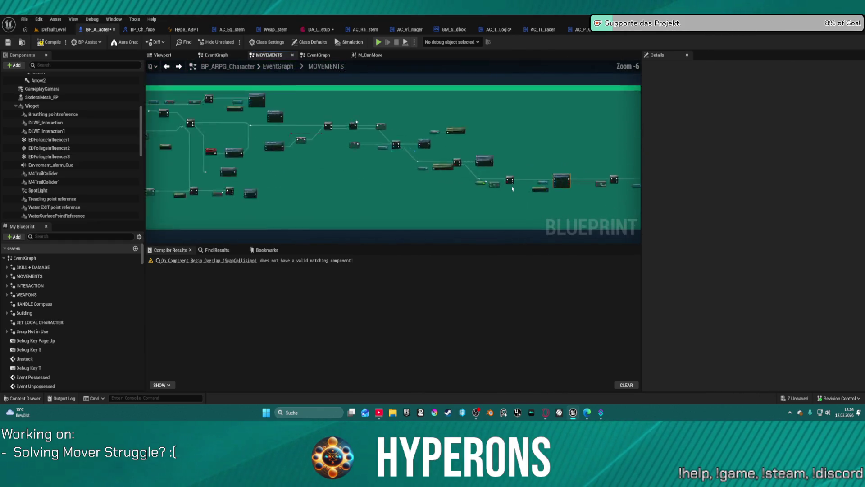
drag(489, 163, 180, 116)
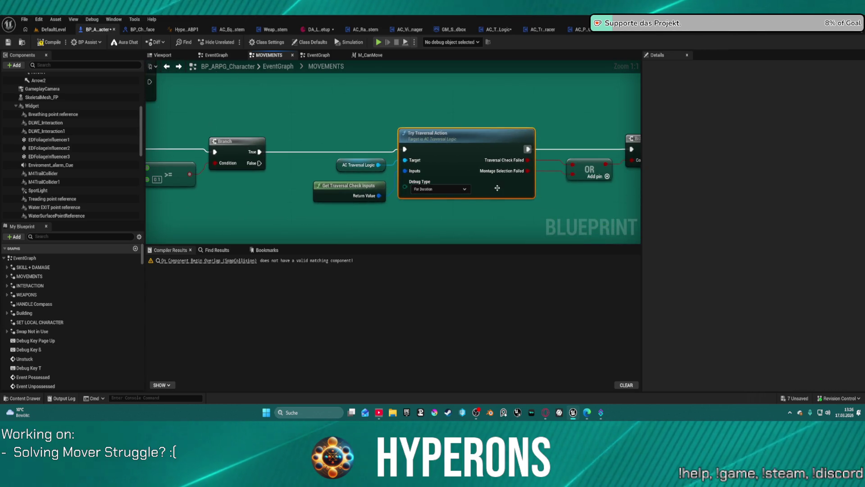
scroll(482, 172, down, 1)
scroll(482, 172, down, 8)
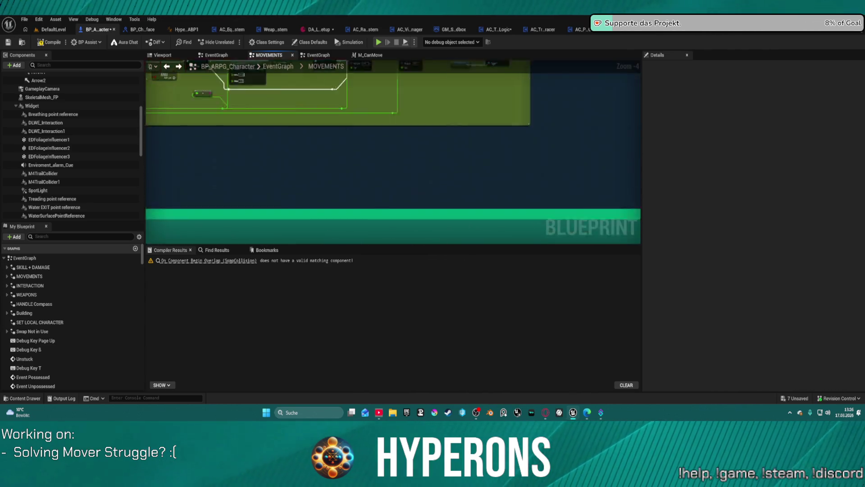
scroll(346, 117, down, 3)
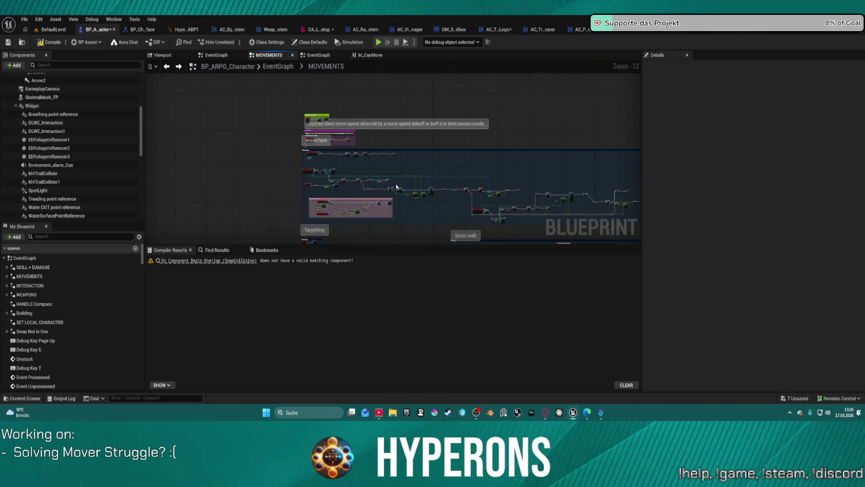
drag(304, 189, 285, 94)
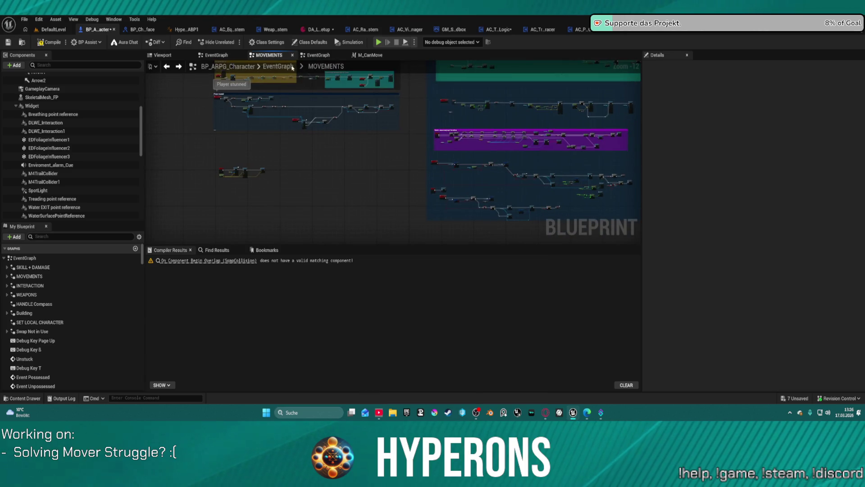
click(221, 55)
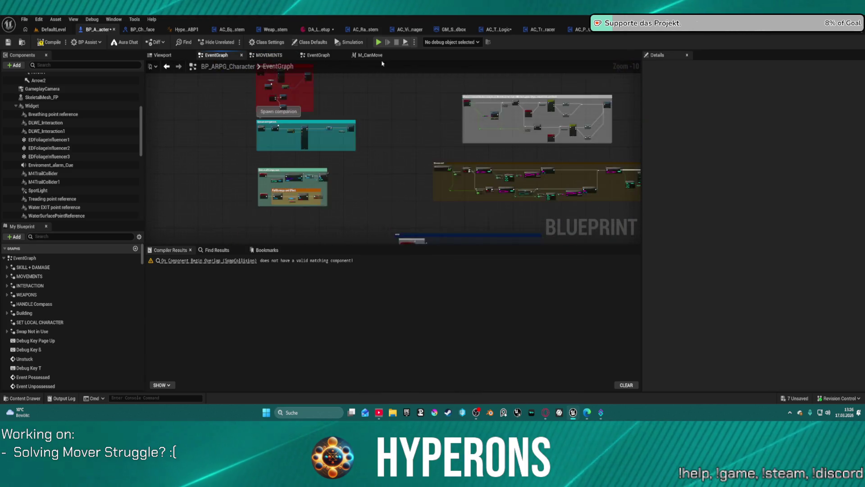
mouse_move(564, 172)
mouse_down()
mouse_move(414, 207)
mouse_move(47, 207)
mouse_up()
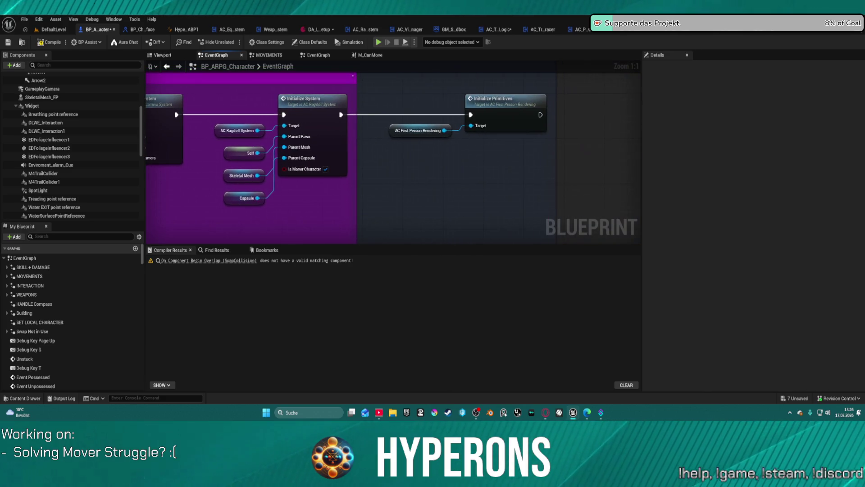
Step: Zoom out and pan the EventGraph to bring the MOVER comment block into view
scroll(353, 75, down, 6)
mouse_move(386, 73)
mouse_down()
mouse_move(324, 161)
mouse_move(315, 226)
mouse_move(285, 164)
mouse_up()
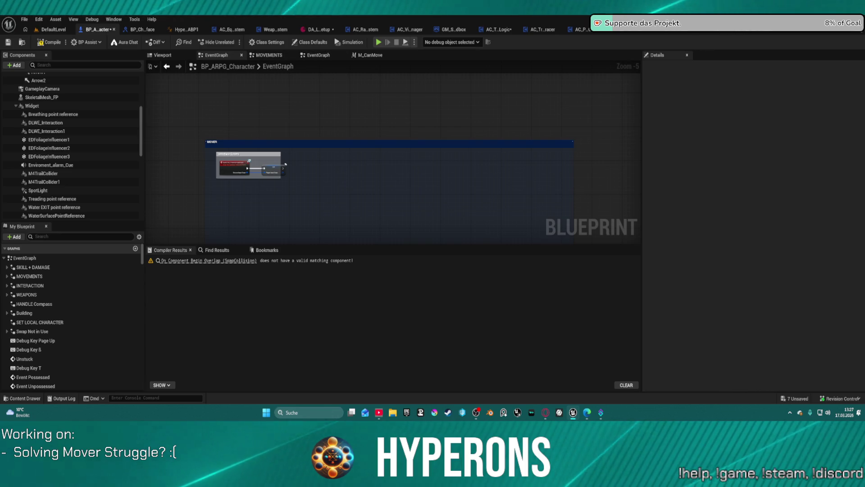
scroll(21, 141, up, 5)
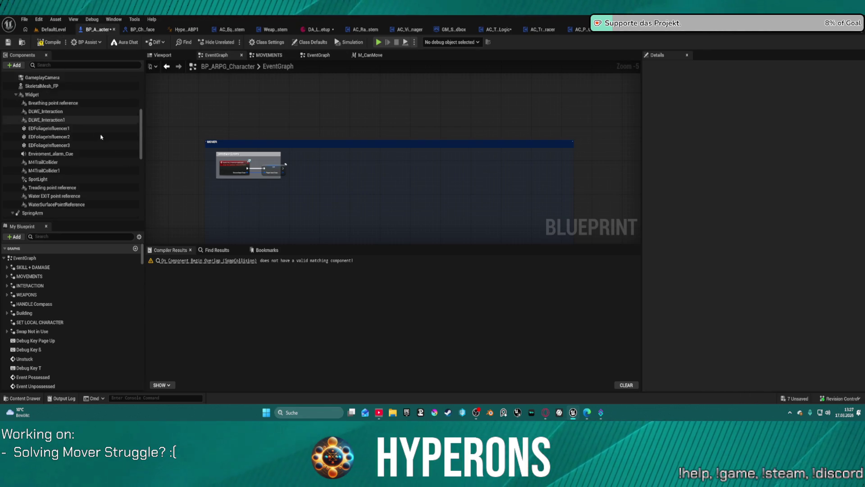
Step: Select the AC_TraversalTracer component, enable Persistent Show Trace, and compile with F7
scroll(20, 141, down, 3)
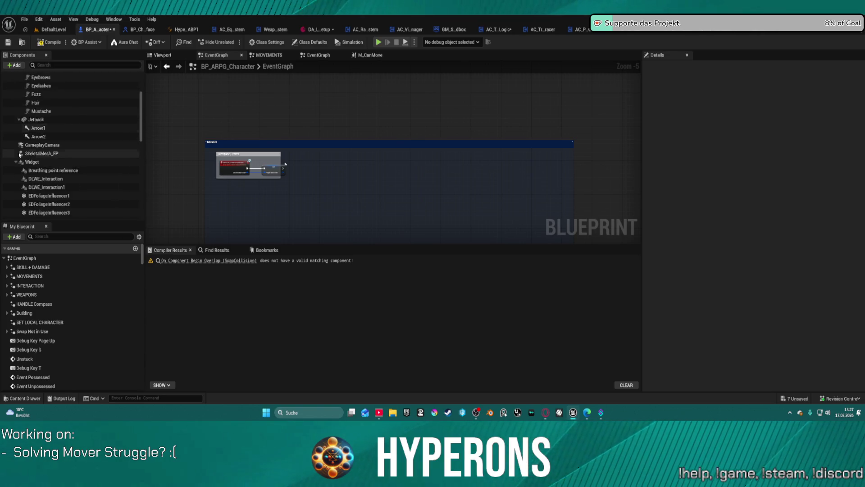
click(16, 151)
scroll(35, 160, down, 8)
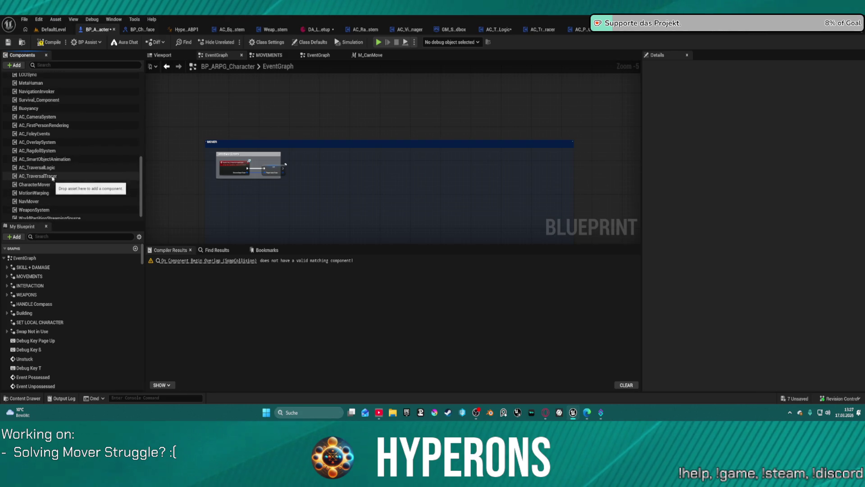
click(45, 167)
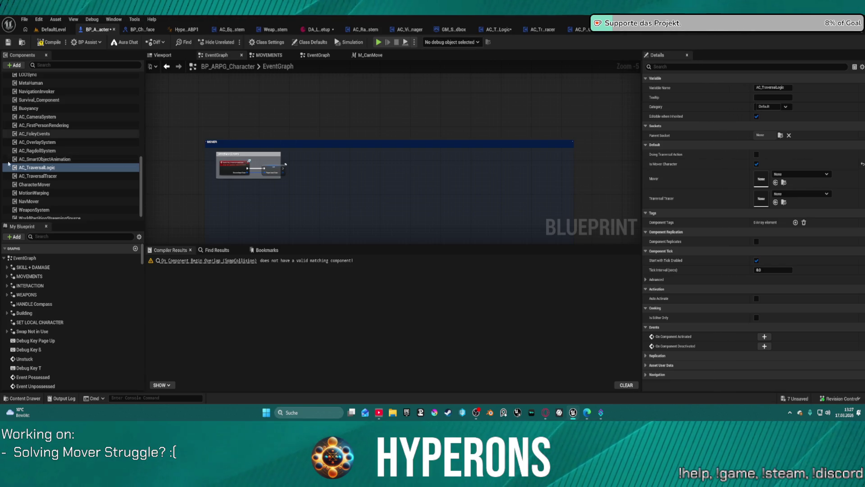
click(58, 177)
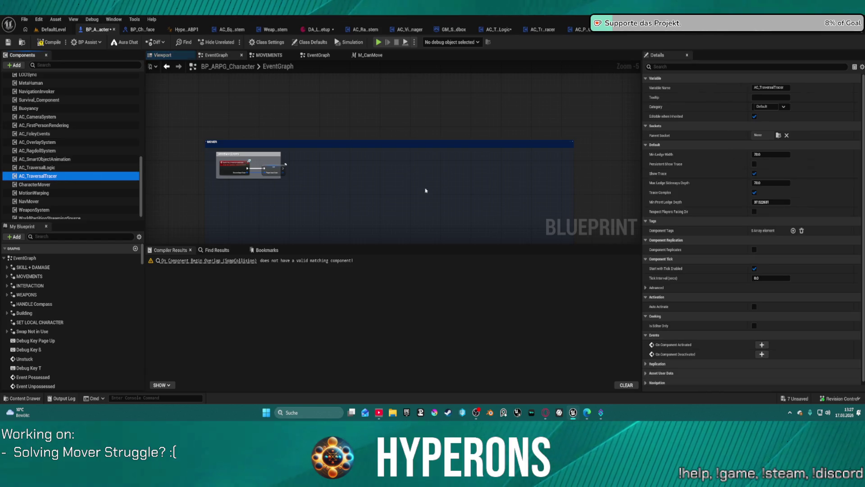
click(754, 165)
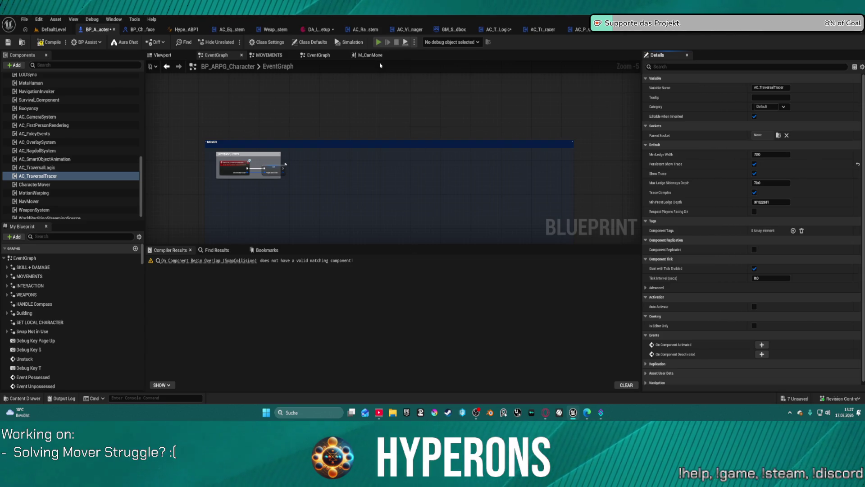
key(F7)
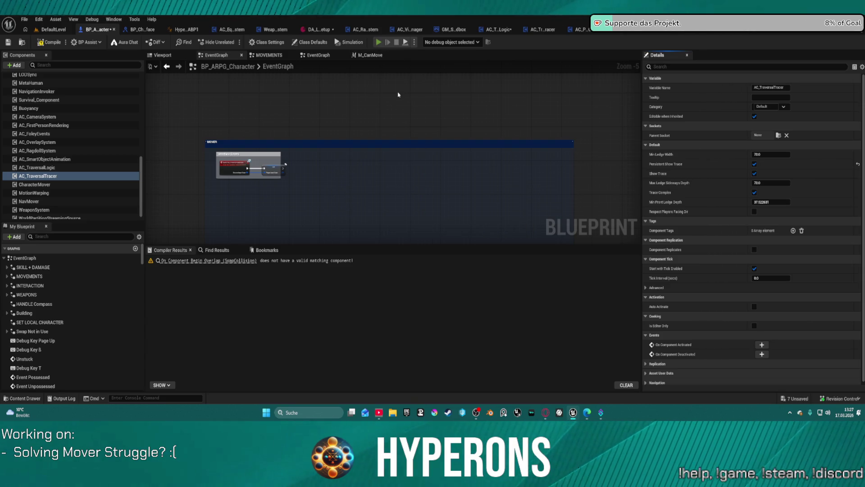
Step: Play in Editor despite compile errors, run into the 2 M blue block, then exit with Esc
key(alt+p)
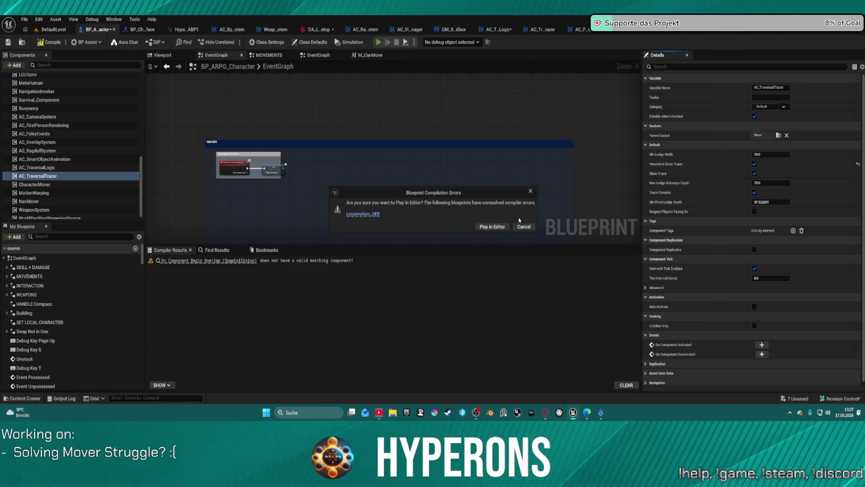
click(497, 226)
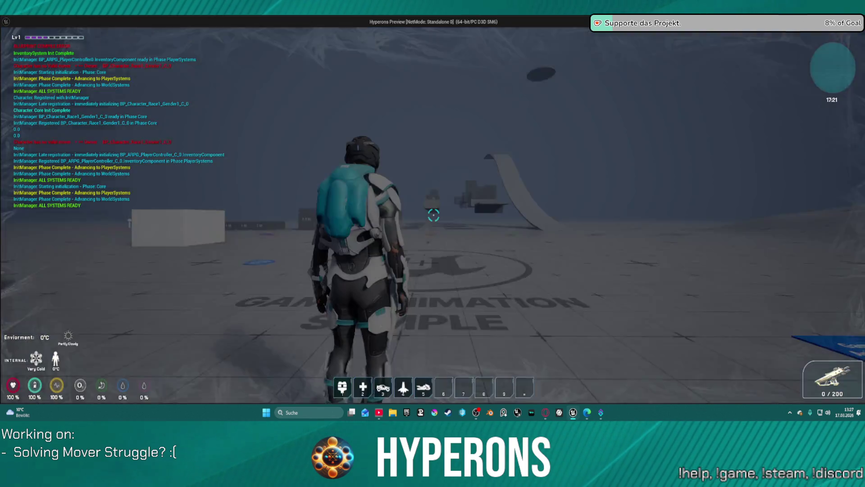
key(w)
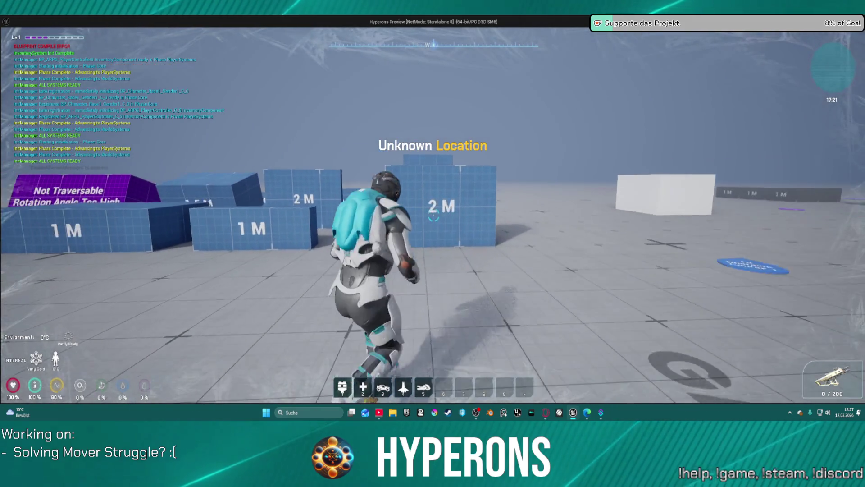
key(w)
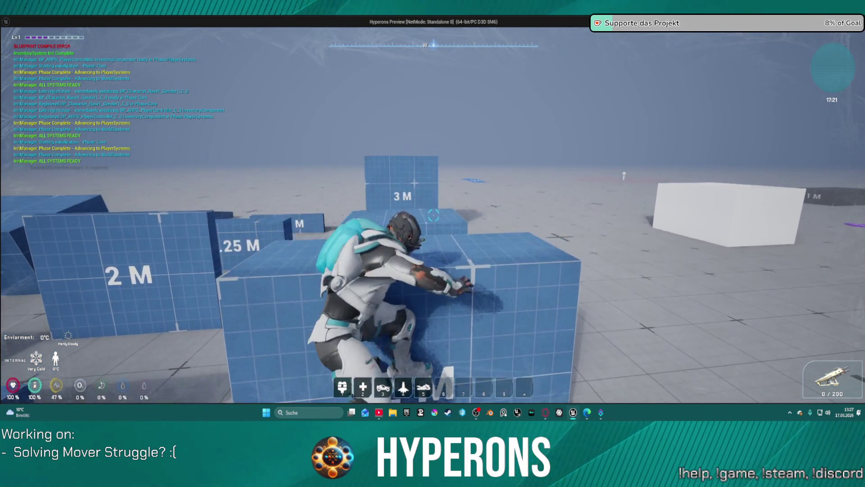
key(Escape)
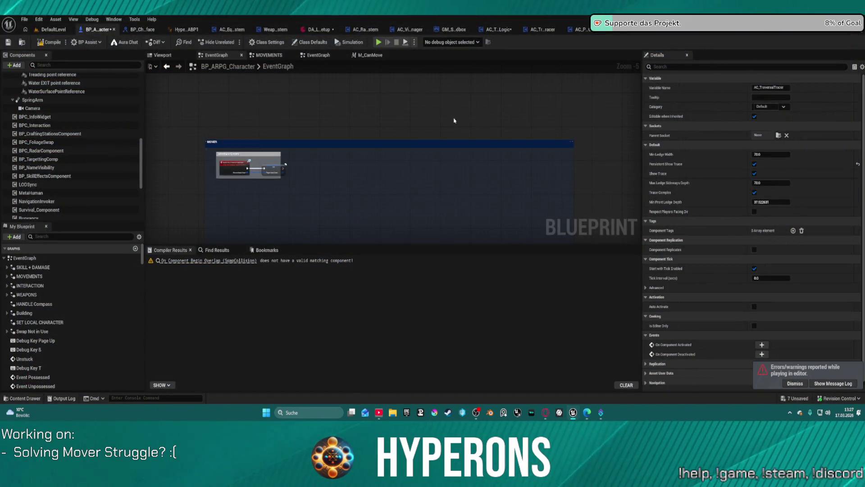
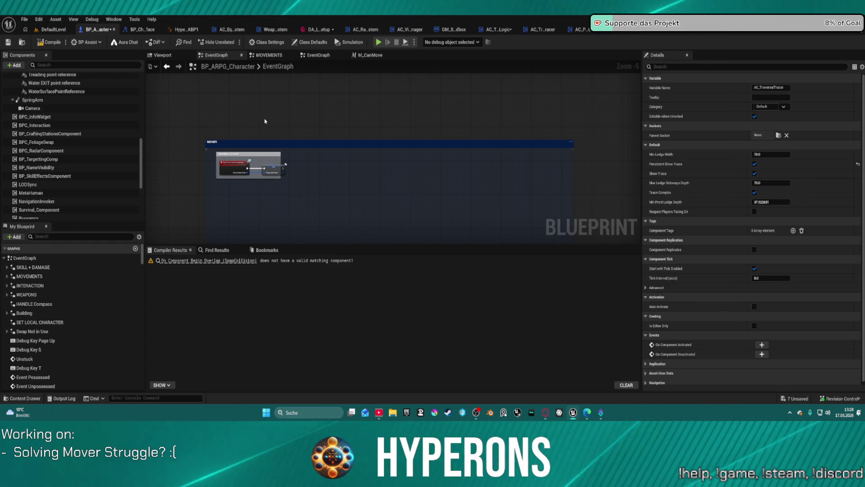
Step: Pan and zoom the blueprint graph to bring the Initialize System nodes into view
scroll(260, 128, down, 5)
scroll(325, 165, up, 10)
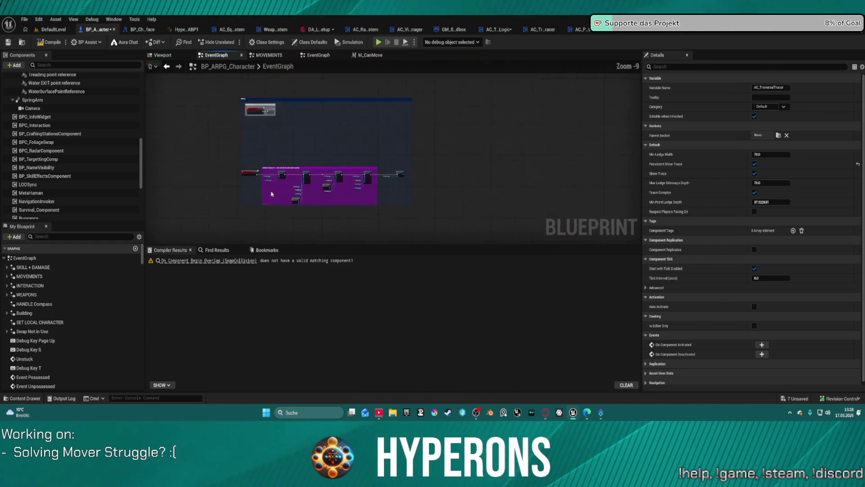
mouse_move(466, 156)
mouse_down()
mouse_move(339, 133)
mouse_move(13, 134)
mouse_up()
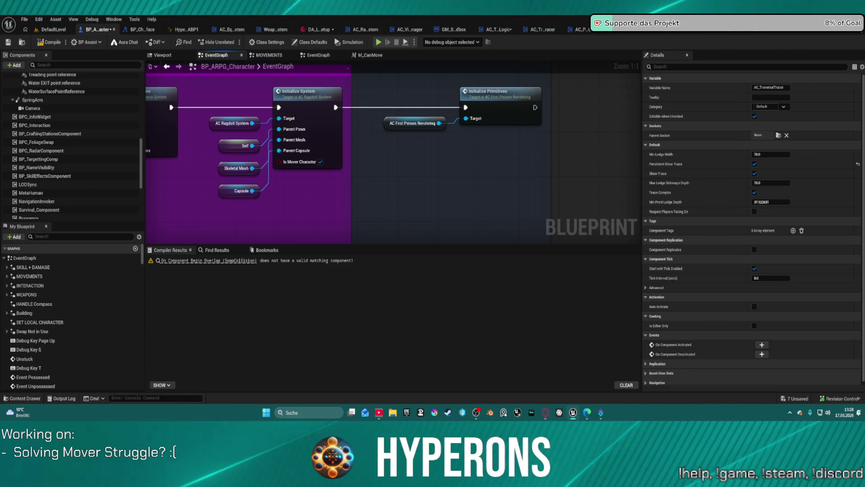
scroll(433, 222, down, 6)
drag(433, 223, 475, 249)
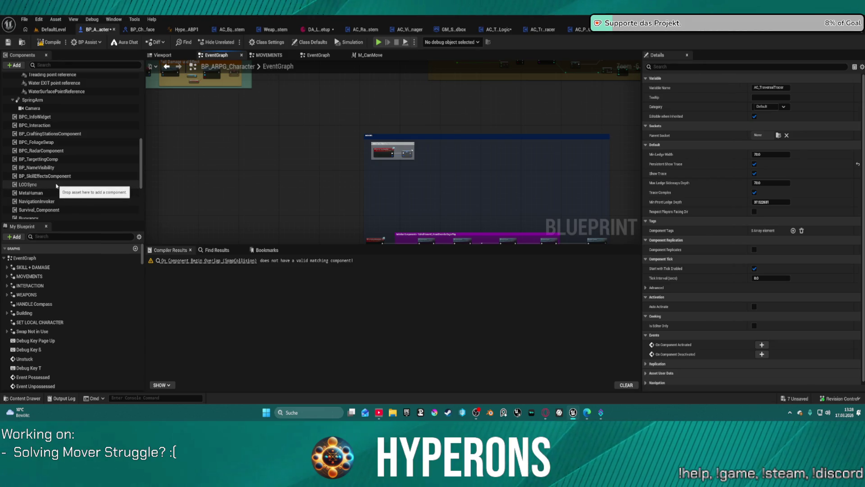
scroll(56, 189, down, 5)
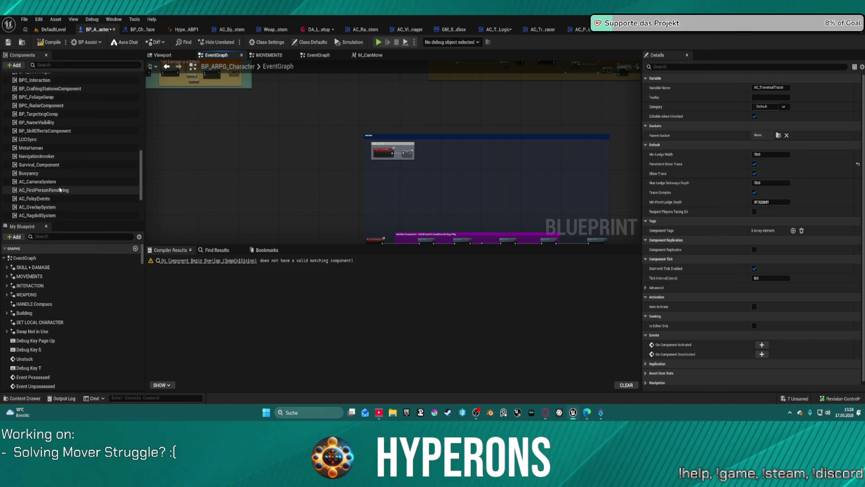
scroll(60, 190, down, 2)
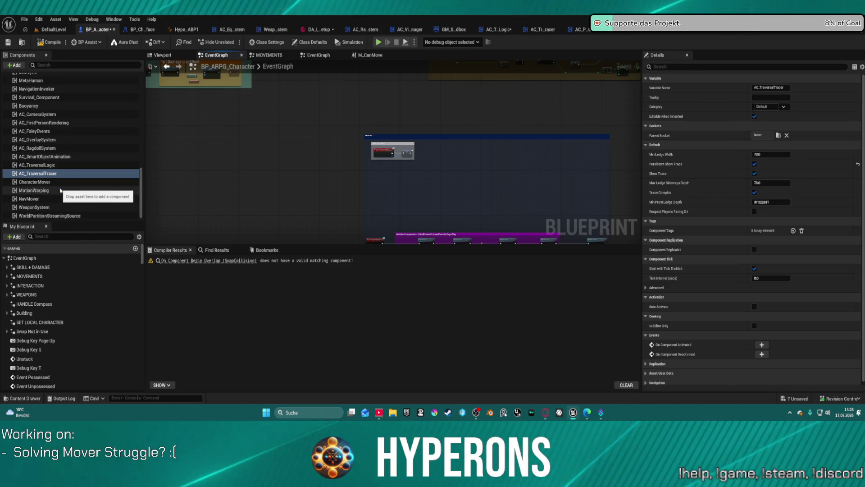
Step: Review the MotionWarping component's details and collapse the Widget component's children
click(60, 190)
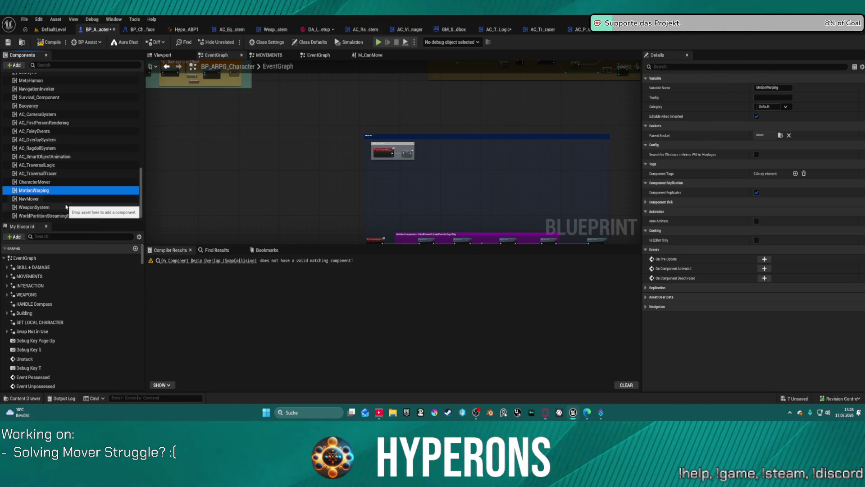
scroll(66, 209, down, 1)
scroll(63, 189, up, 6)
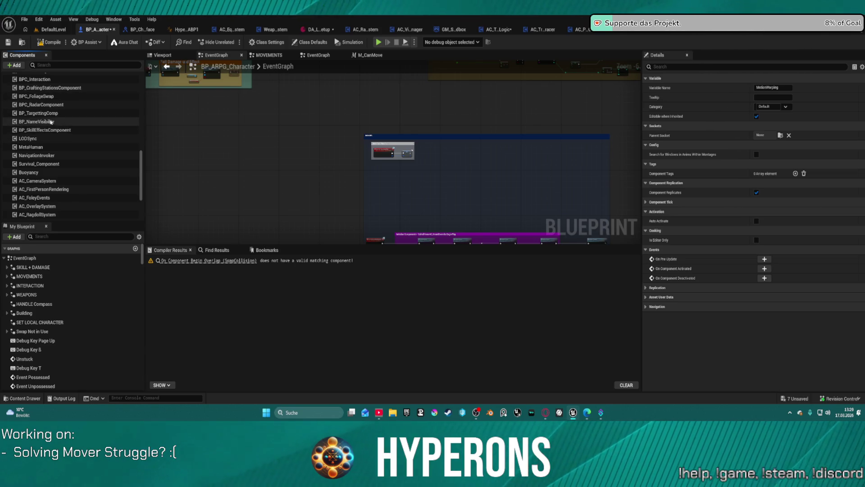
scroll(99, 164, down, 3)
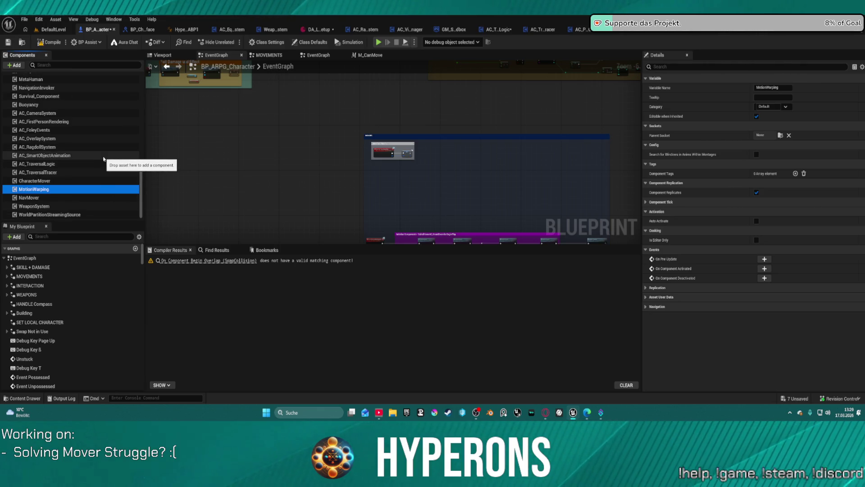
scroll(108, 156, up, 5)
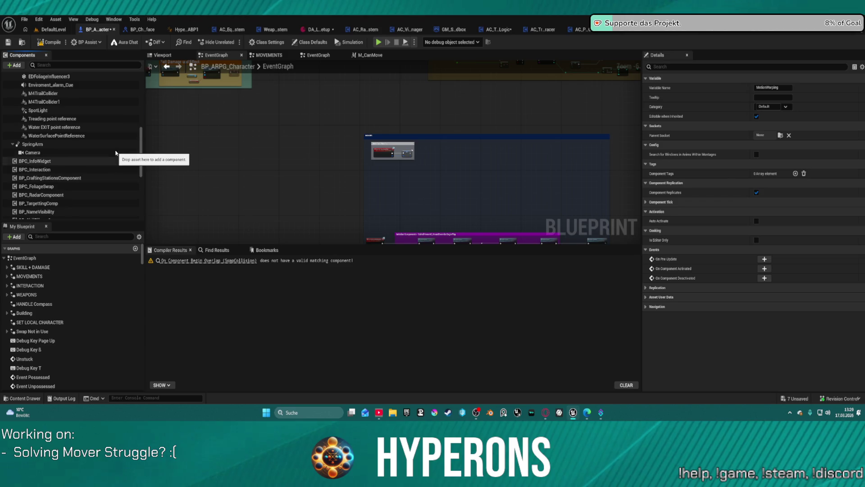
scroll(75, 124, up, 2)
scroll(75, 123, up, 6)
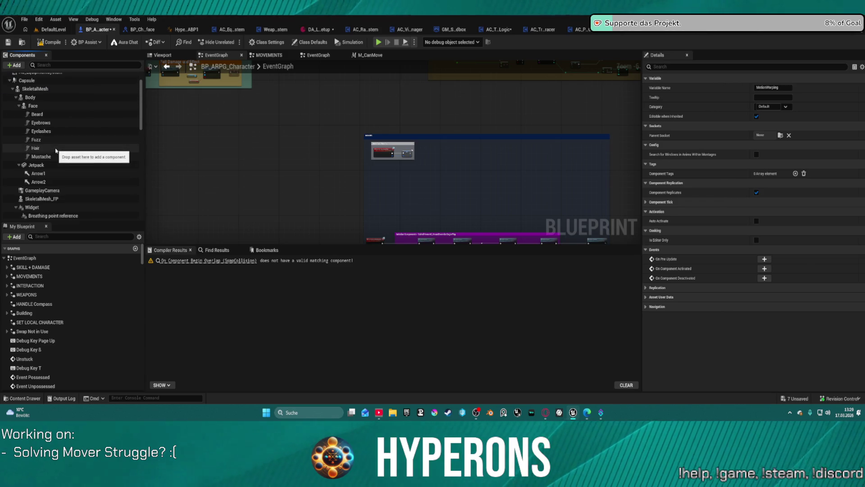
click(16, 208)
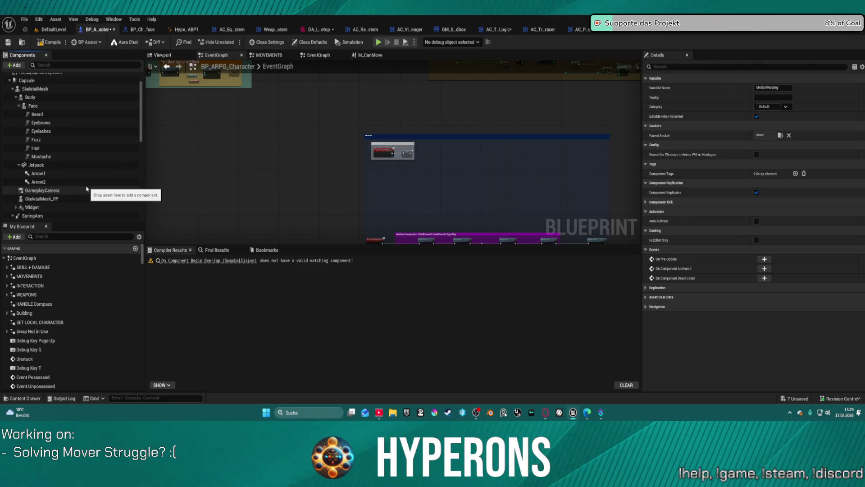
scroll(36, 154, up, 1)
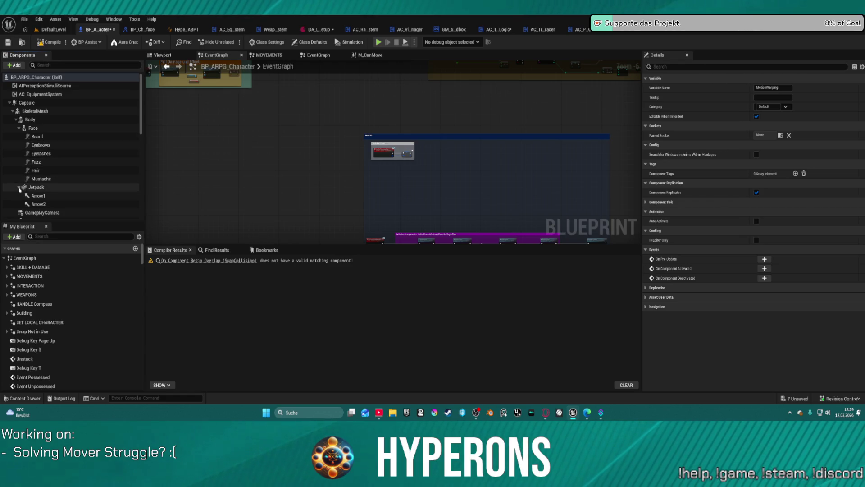
Step: Review the Jetpack component's properties in the Details panel
click(23, 189)
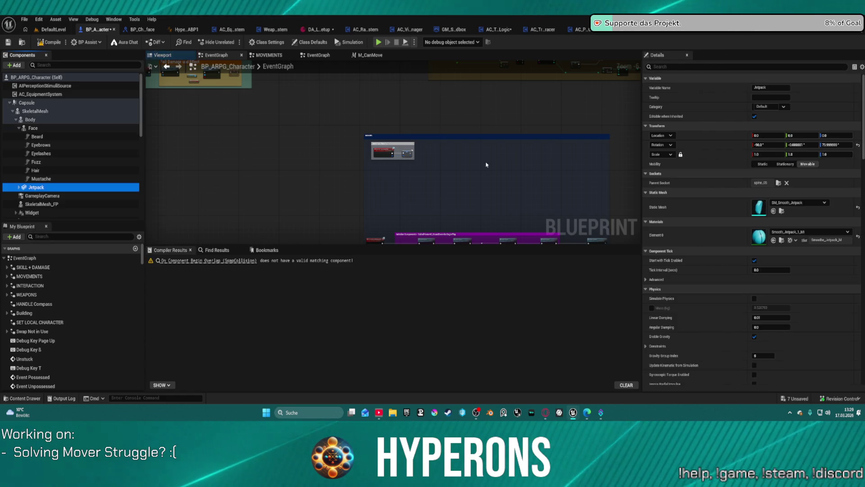
scroll(697, 166, down, 5)
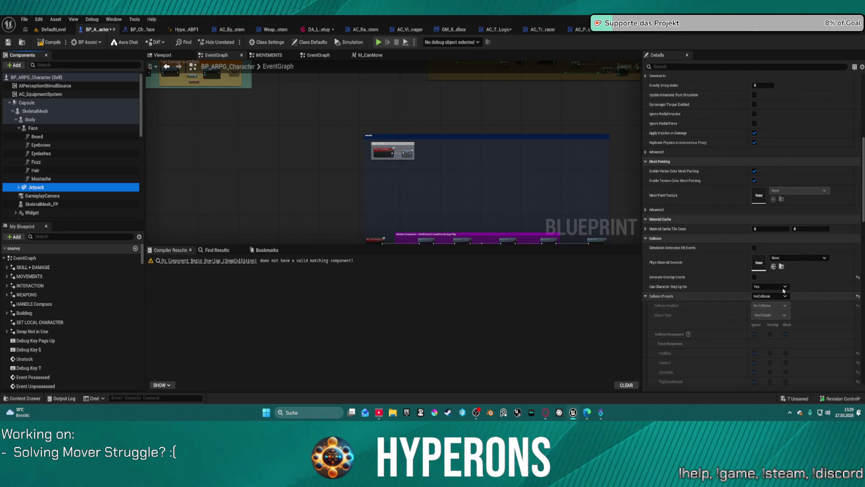
scroll(791, 295, down, 5)
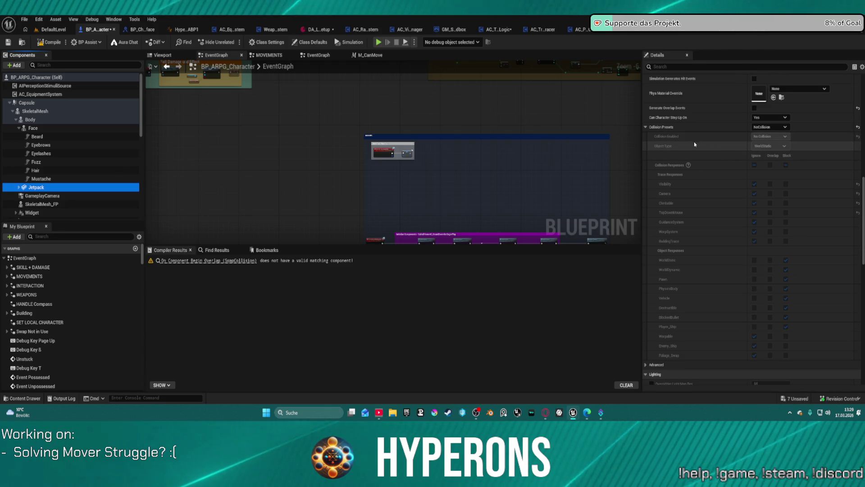
scroll(697, 145, up, 1)
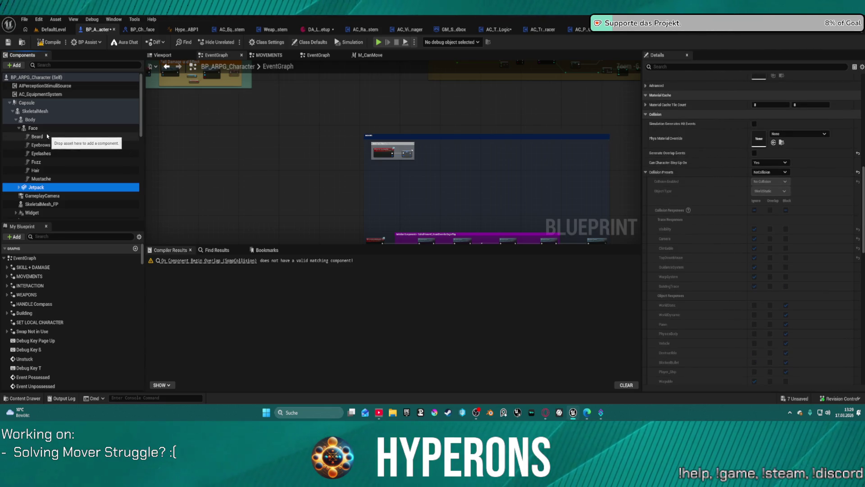
Step: Check the Face and Body mesh settings, then compile BP_ARPG_Character, getting one warning
click(19, 128)
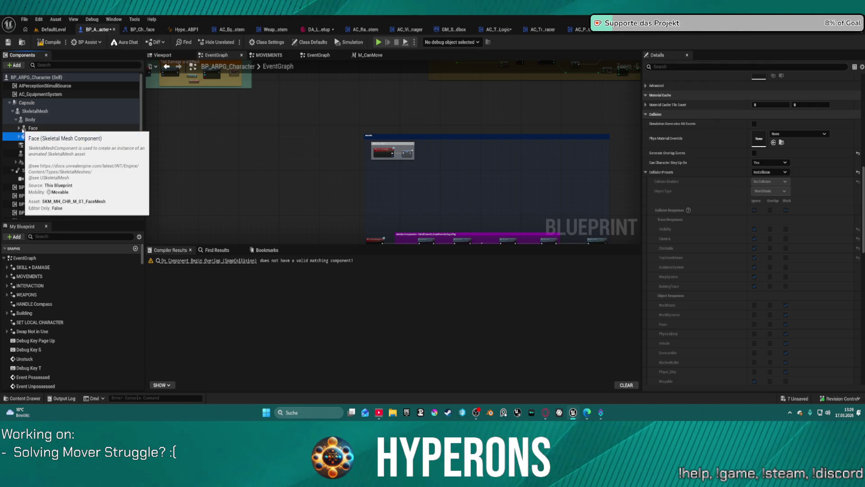
click(24, 128)
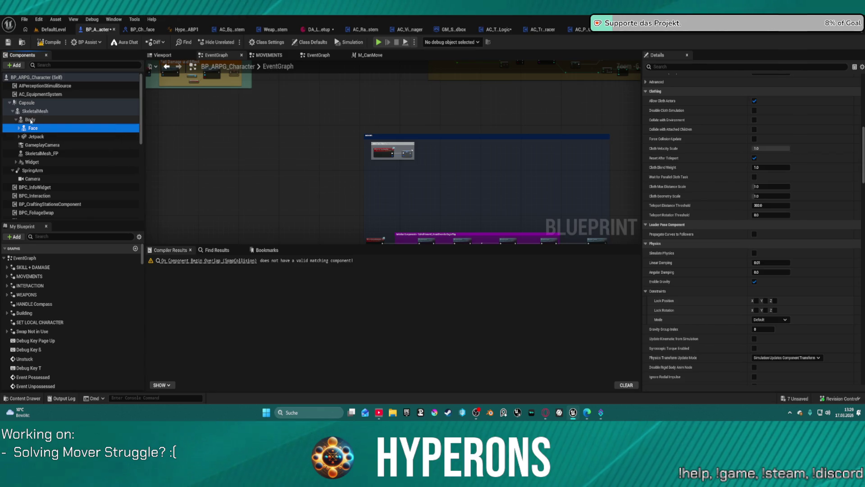
click(30, 120)
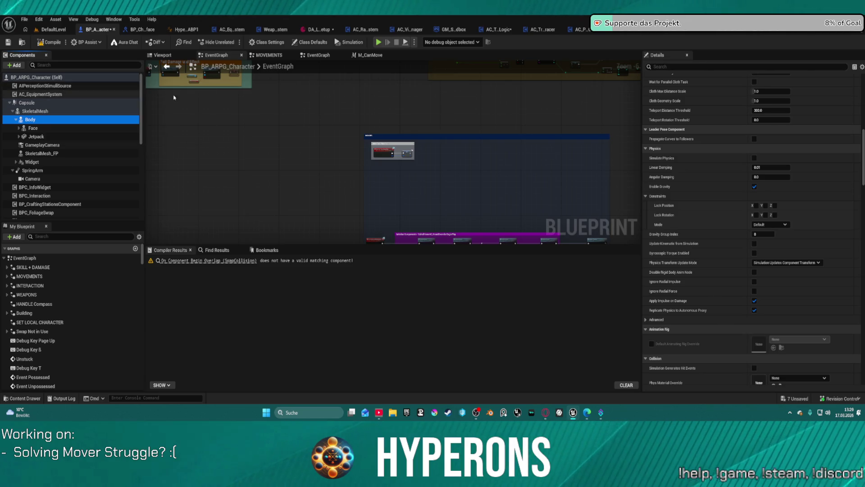
click(54, 43)
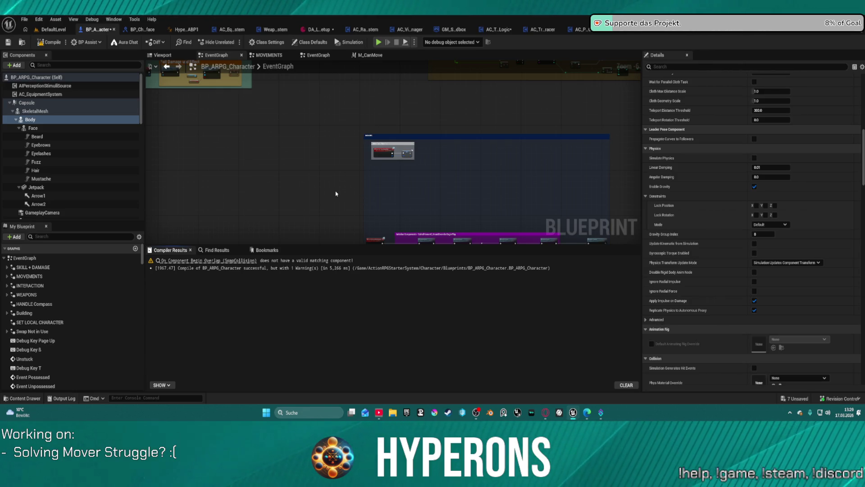
key(Home)
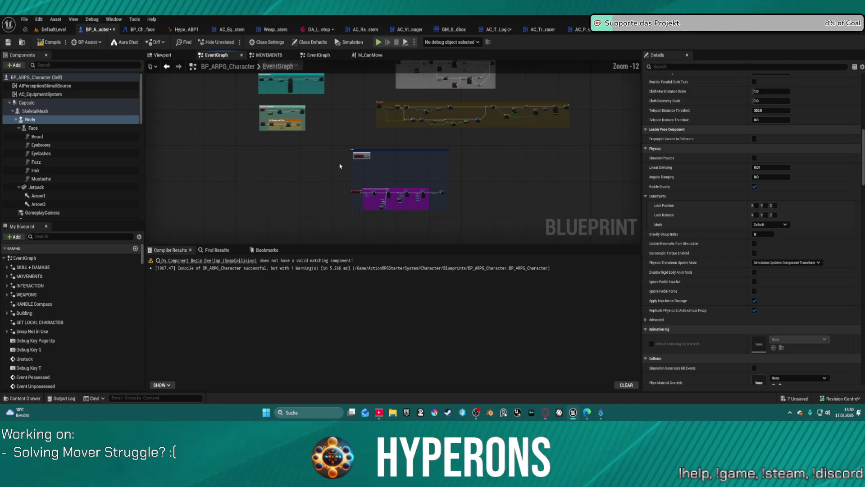
Step: Browse the MOVEMENTS and second EventGraph pages, then switch to the DefaultLevel level editor
scroll(337, 212, up, 6)
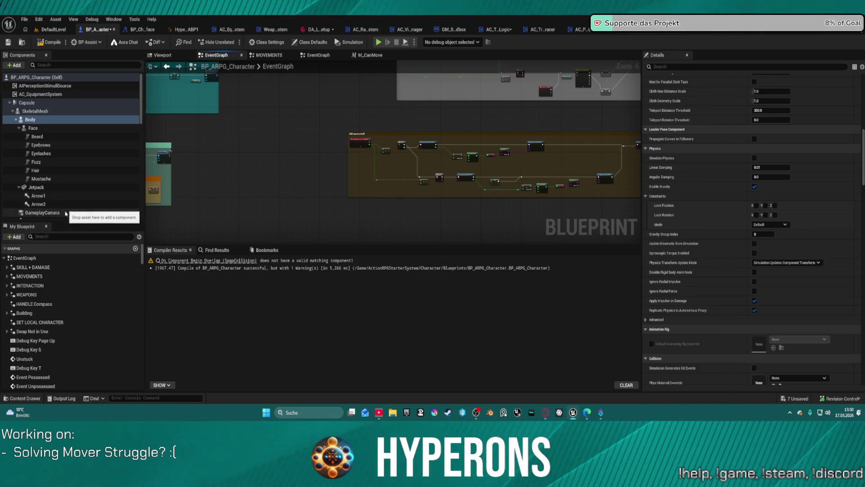
scroll(88, 189, down, 3)
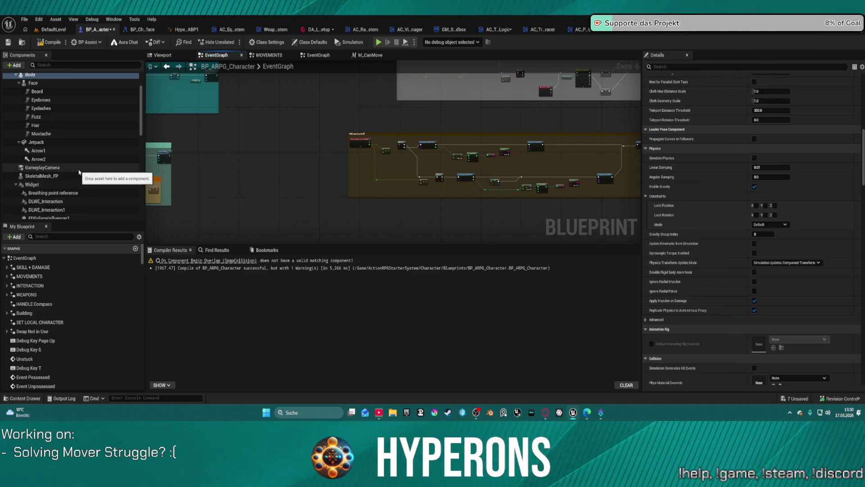
scroll(306, 165, down, 6)
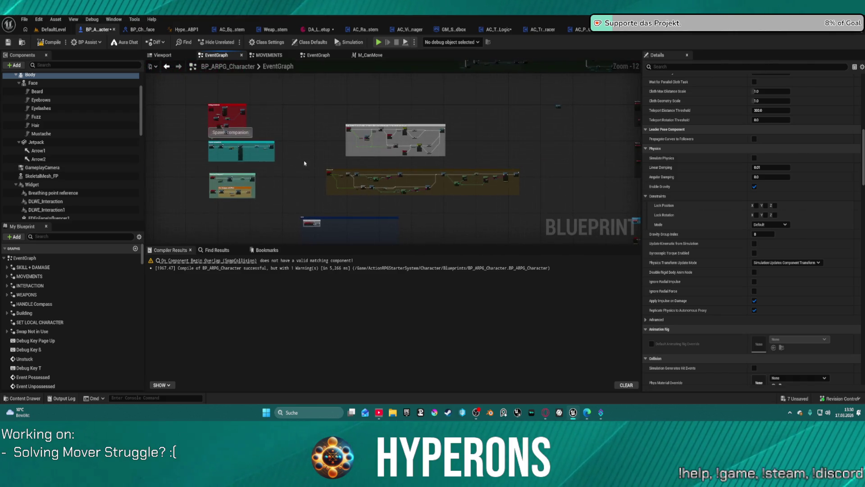
click(267, 55)
click(318, 55)
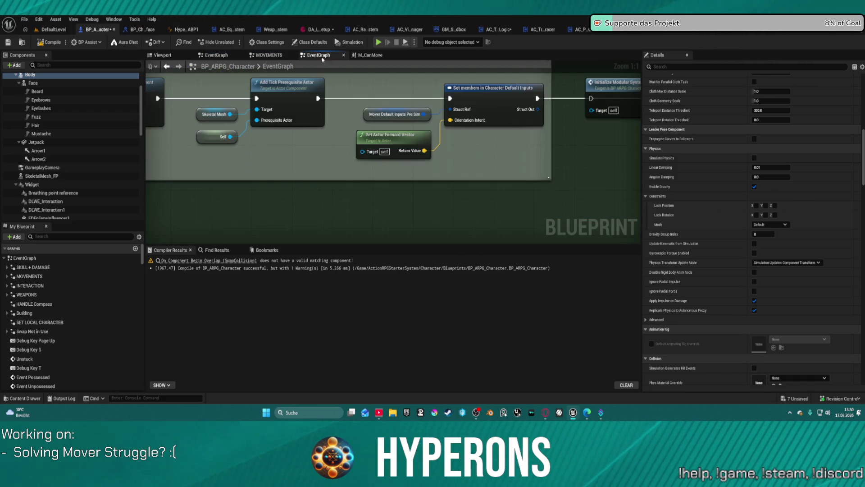
scroll(338, 128, down, 13)
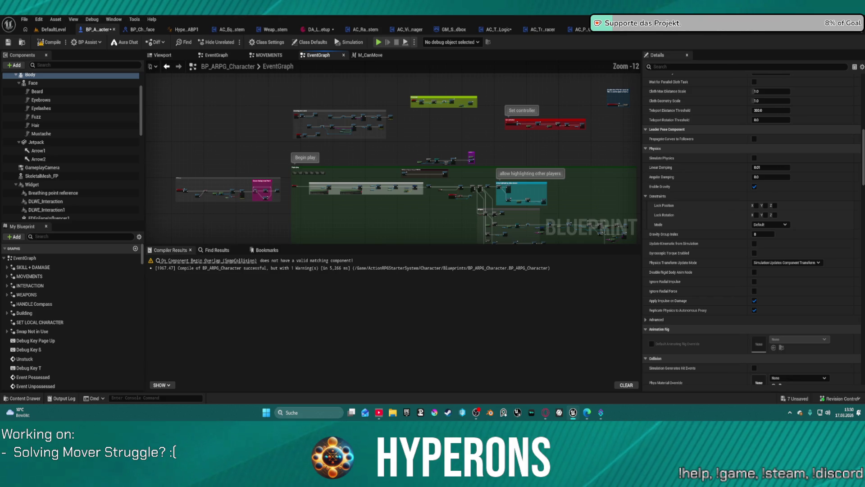
click(53, 30)
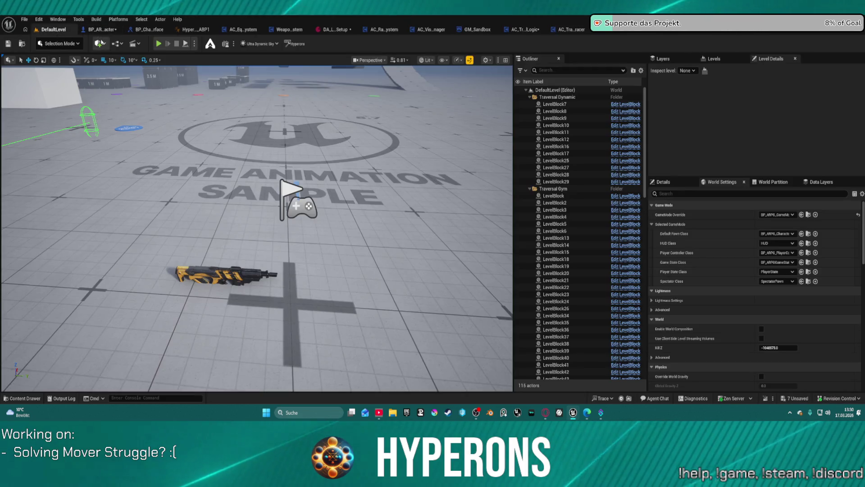
Step: Fly forward in the DefaultLevel viewport, toggle the Content Drawer shut, then bring up AC_TraversalLogic
click(111, 30)
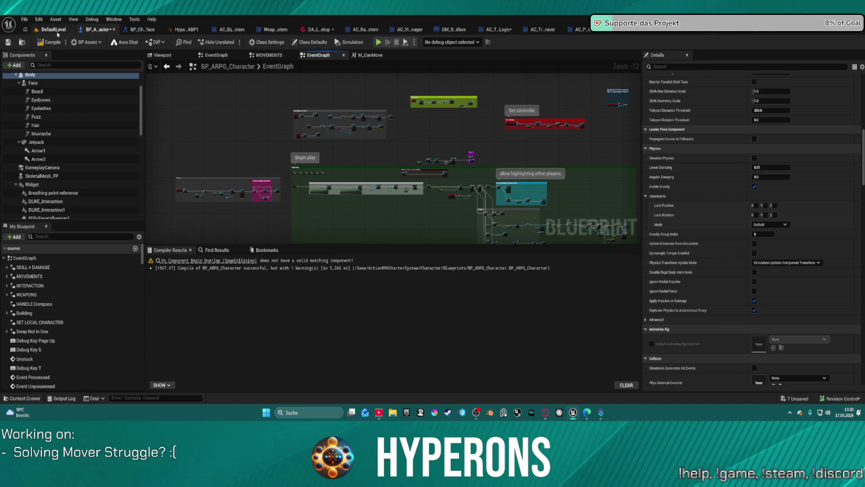
click(53, 29)
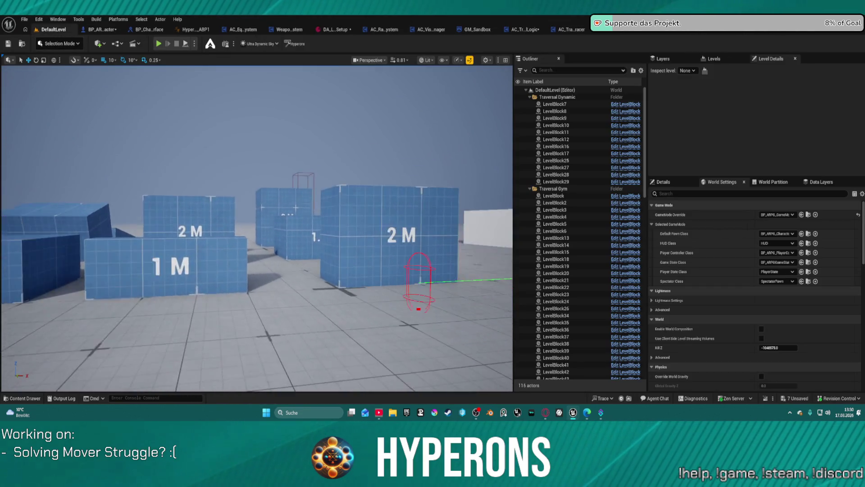
key(w)
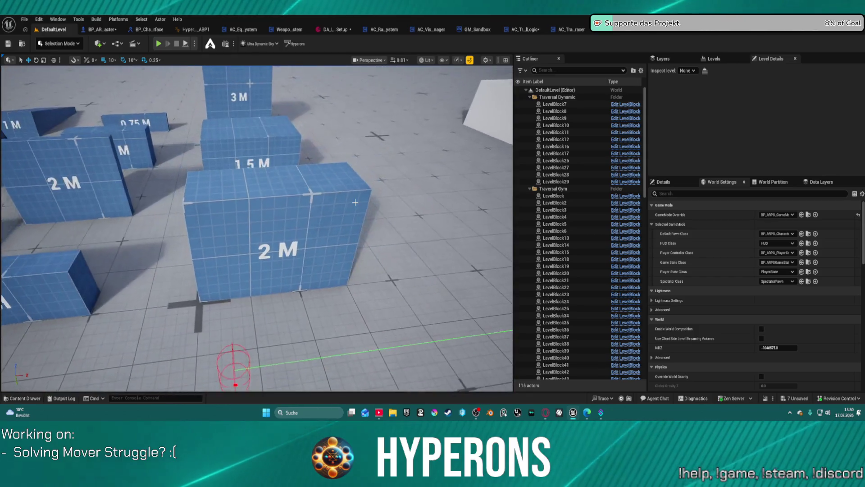
key(ctrl+space)
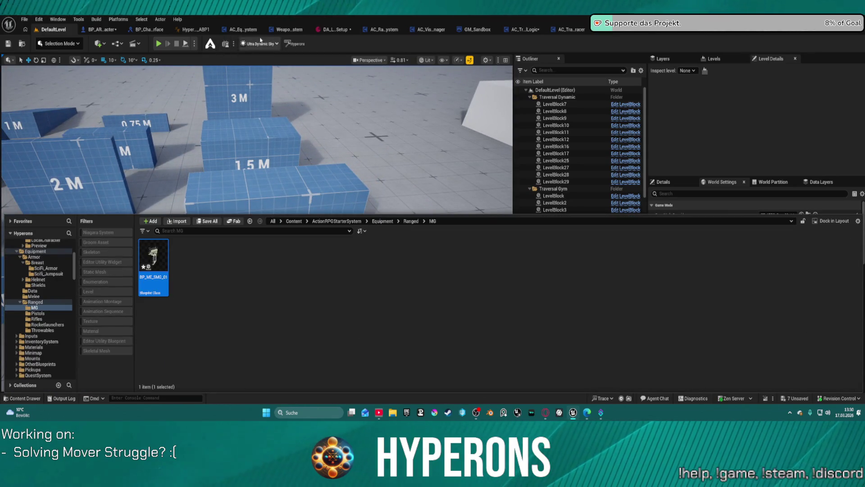
key(ctrl+space)
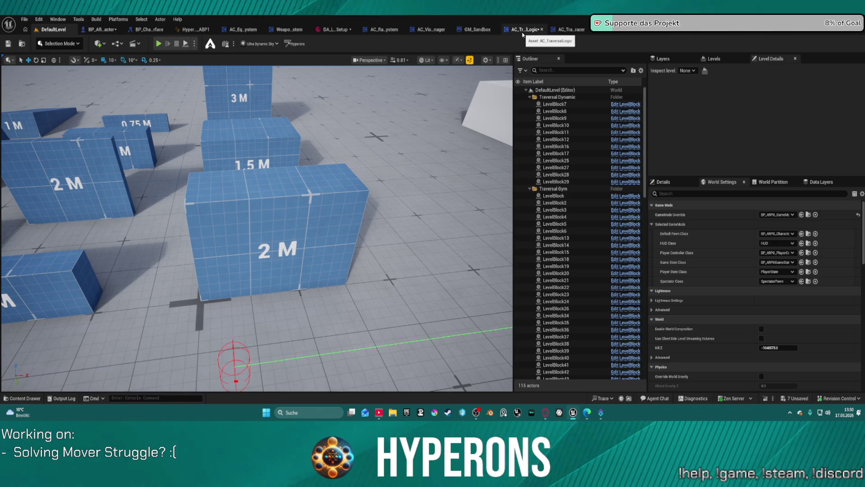
click(523, 29)
Step: Navigate the TryTraversalAction graph around the capsule trace setup
scroll(345, 202, down, 5)
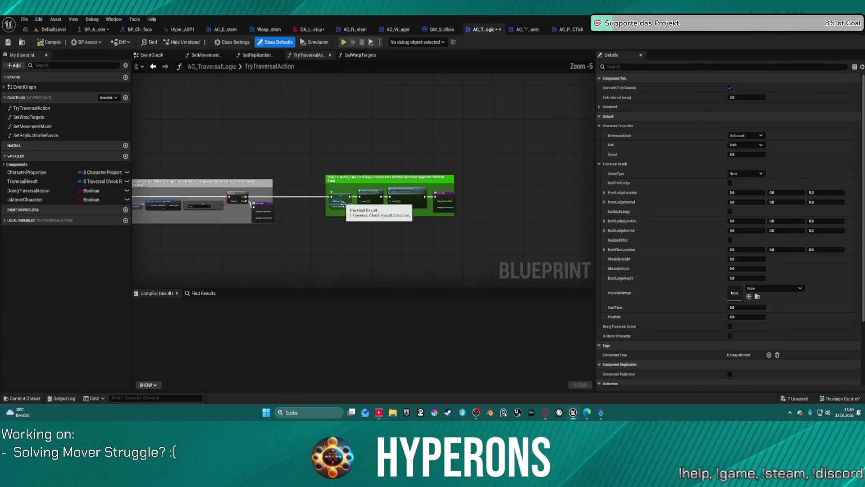
scroll(365, 240, up, 6)
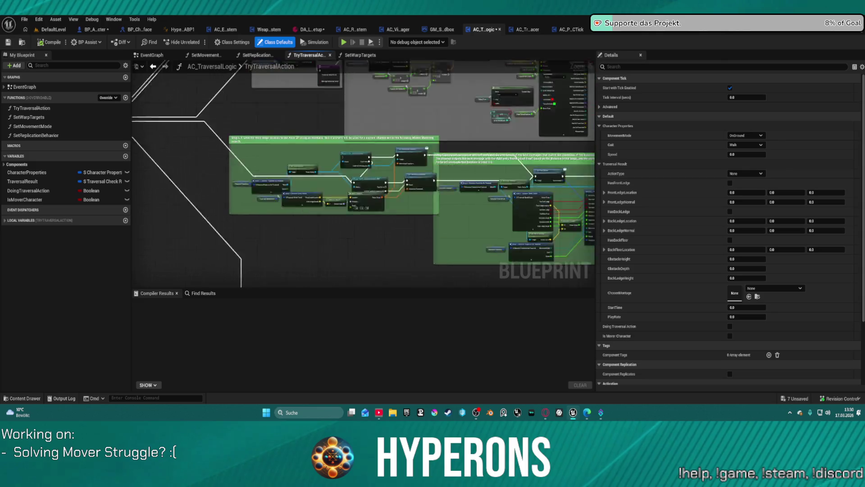
scroll(452, 113, up, 1)
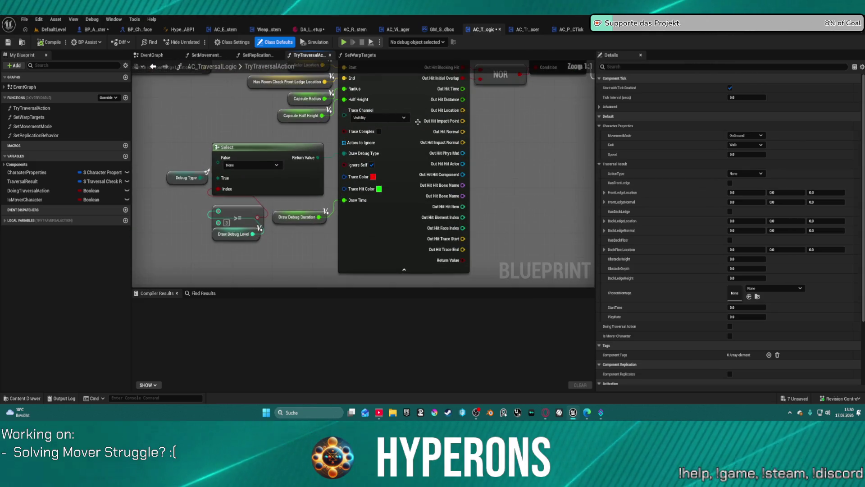
mouse_move(383, 172)
mouse_down()
mouse_move(362, 207)
mouse_move(370, 202)
mouse_up()
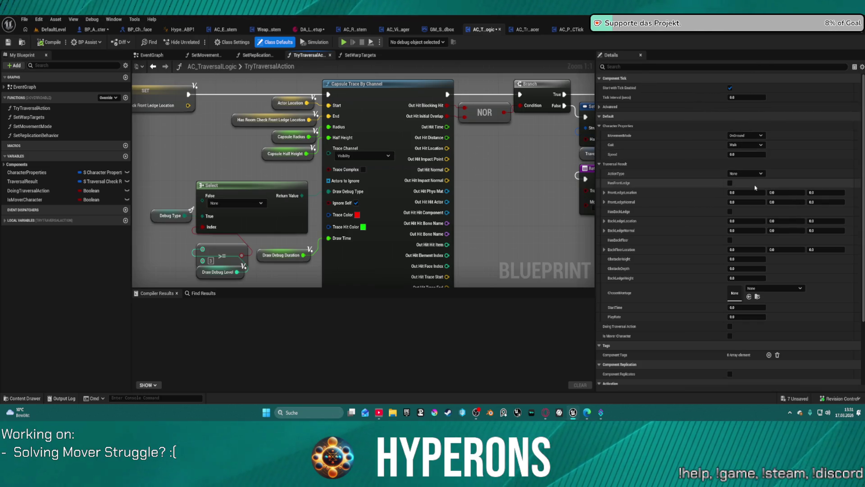
scroll(726, 305, down, 1)
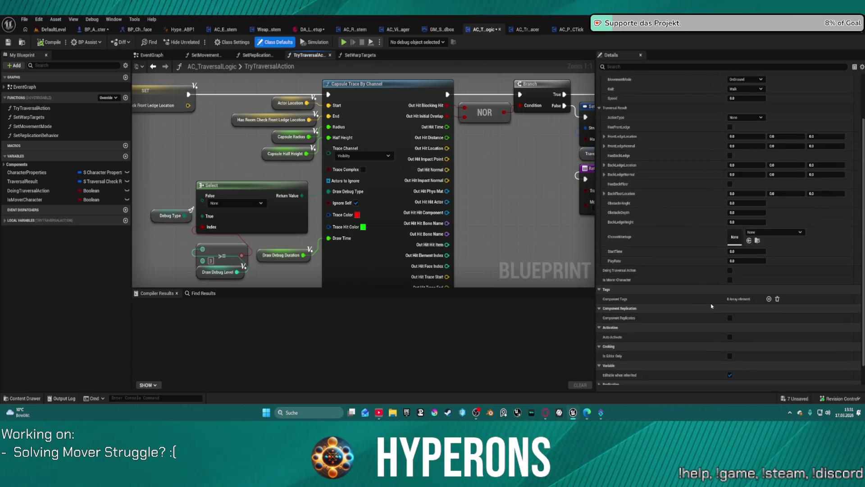
scroll(618, 295, down, 5)
Step: Pan to the Sequence node after the entry and toggle a breakpoint on it
mouse_move(618, 295)
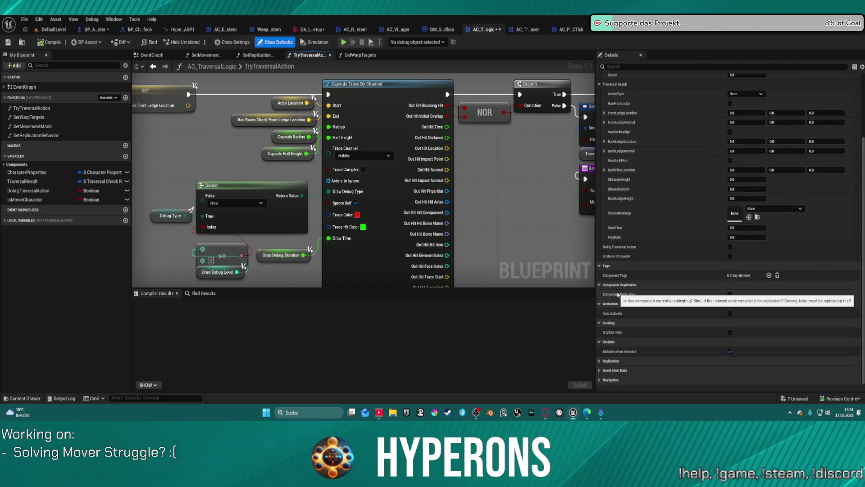
drag(225, 189, 496, 193)
scroll(472, 195, down, 6)
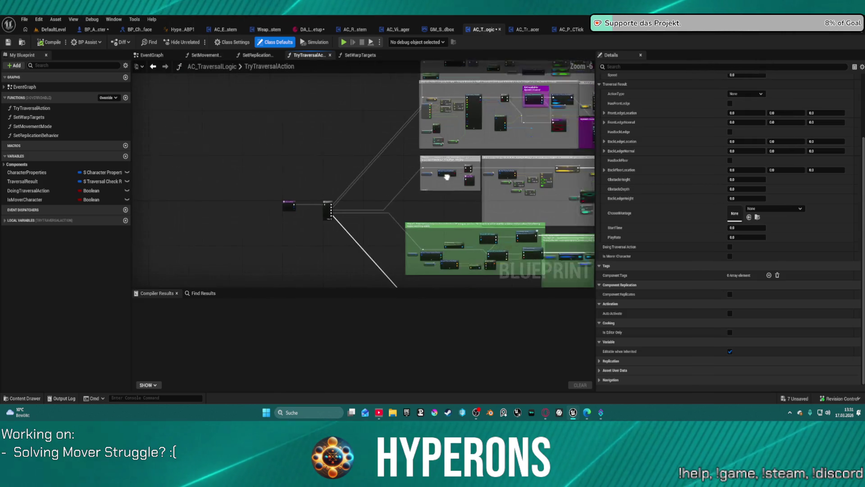
scroll(472, 195, up, 3)
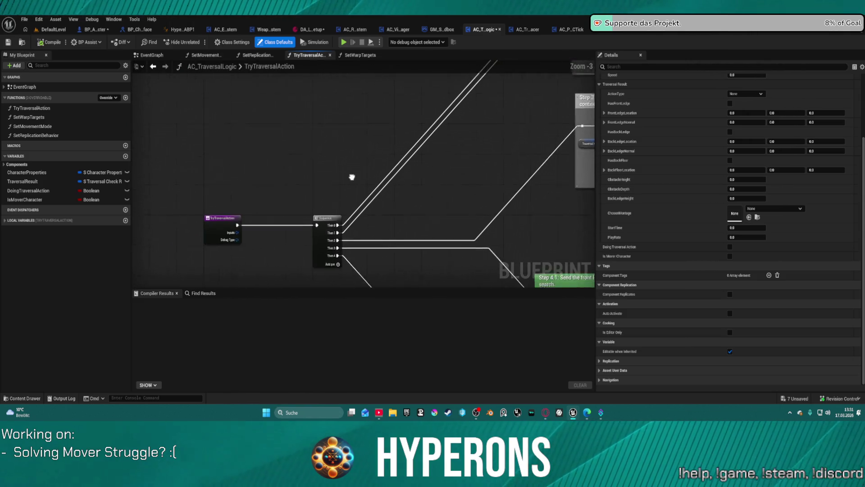
right_click(343, 194)
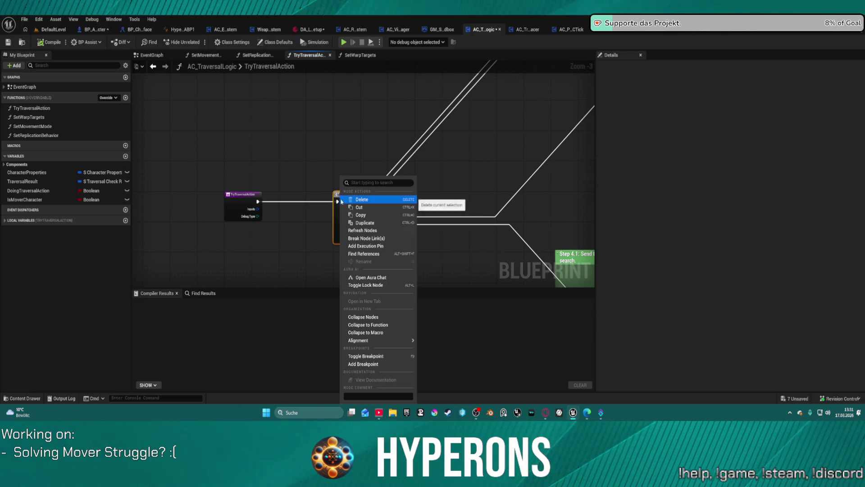
click(376, 369)
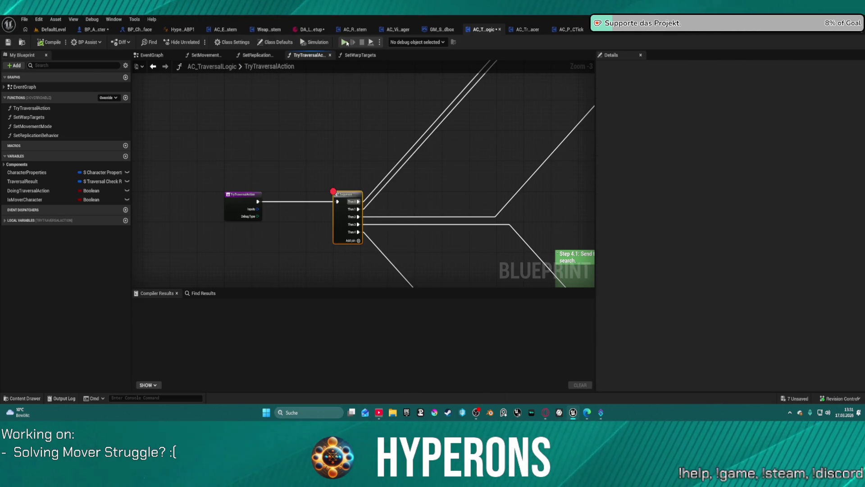
Step: Play in editor despite compile errors and move and jump the character to trigger traversal
click(343, 42)
click(492, 226)
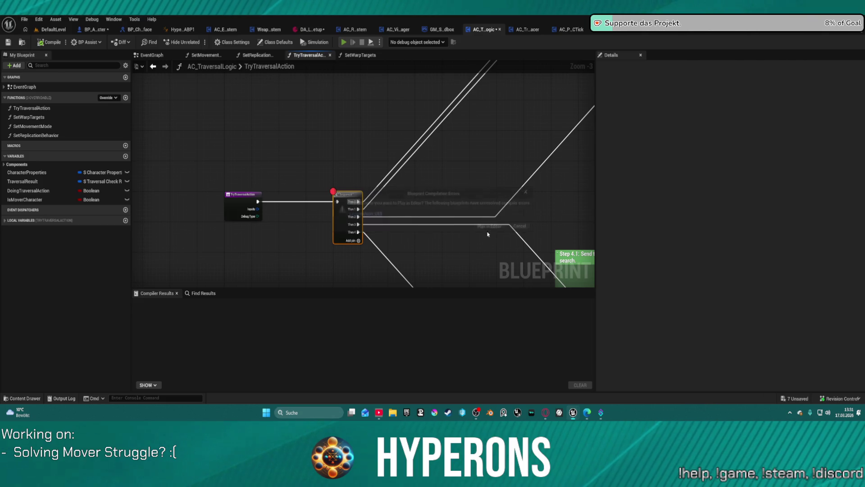
key(w)
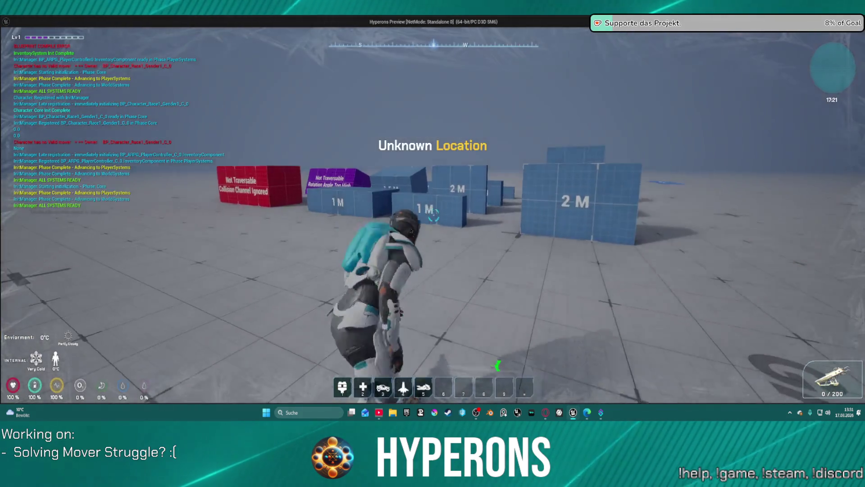
key(space)
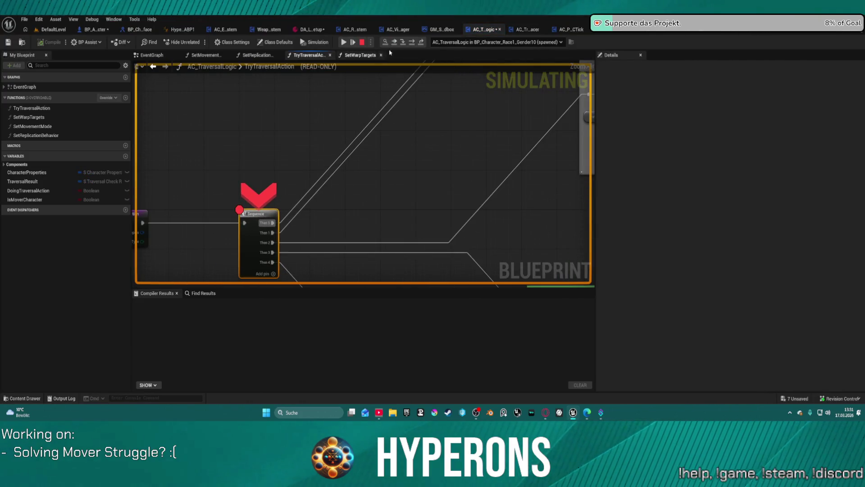
Step: Step through the Character Properties, Actor Location and Capsule Radius assignments, checking pin values
click(412, 42)
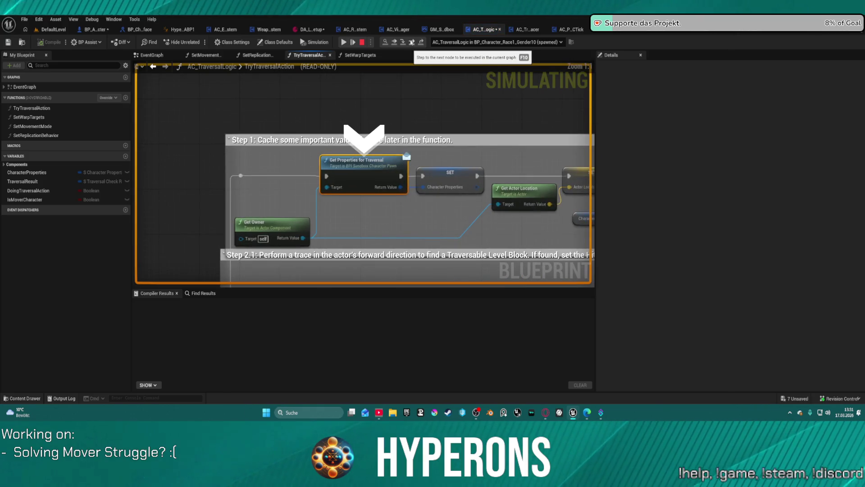
mouse_move(389, 190)
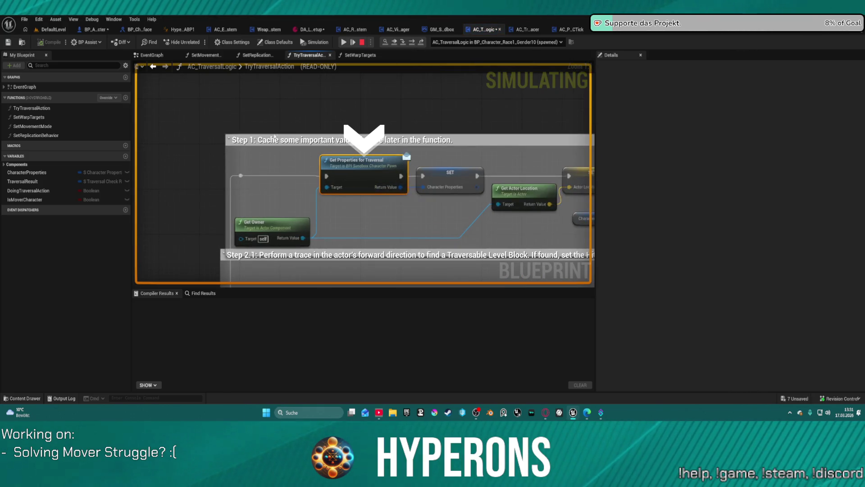
click(411, 41)
mouse_move(352, 183)
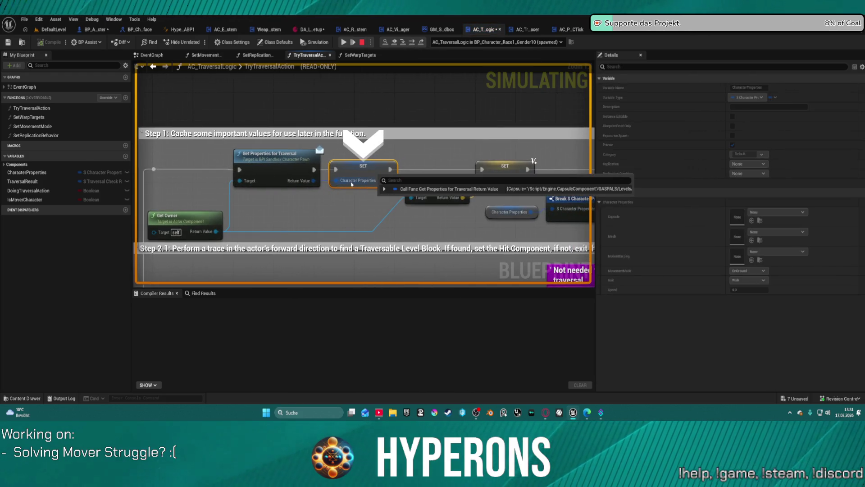
click(412, 42)
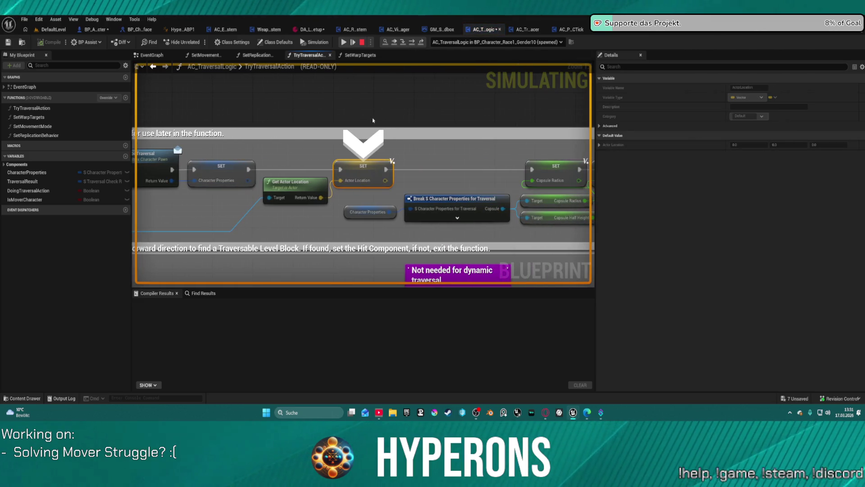
click(408, 44)
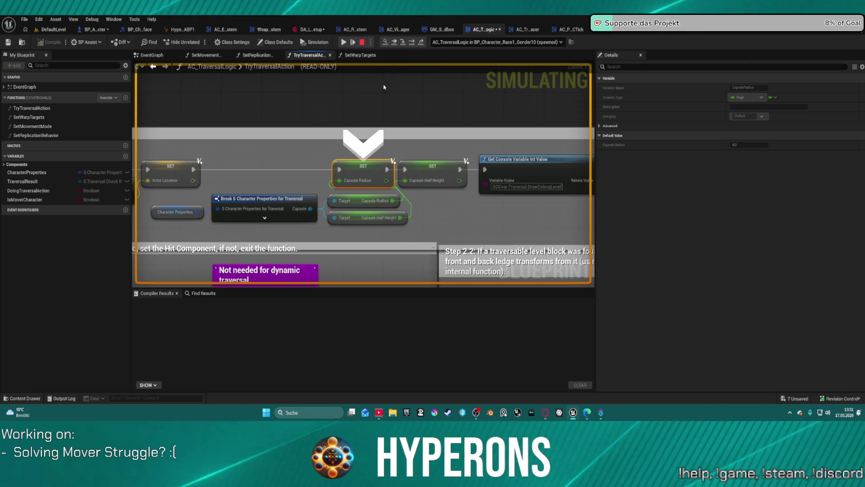
key(F10)
key(F10)
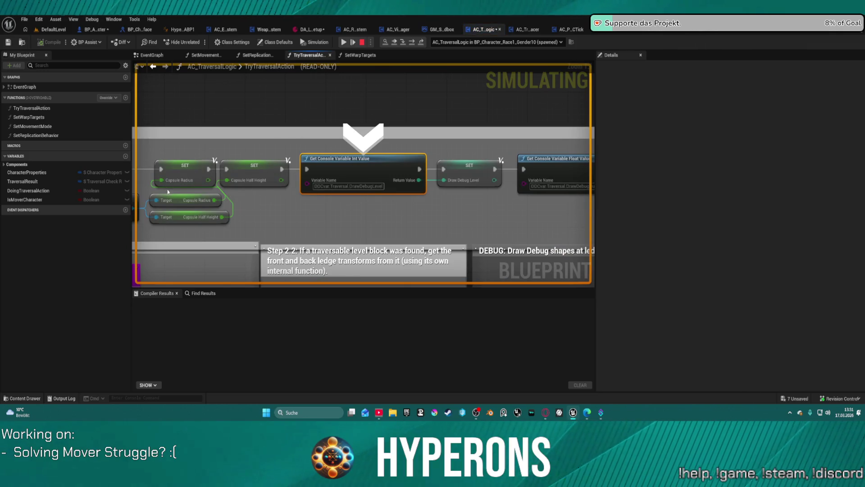
Step: Inspect the Break S Character Properties values and advance to the console variable read
mouse_move(200, 205)
drag(194, 212, 428, 193)
mouse_move(277, 188)
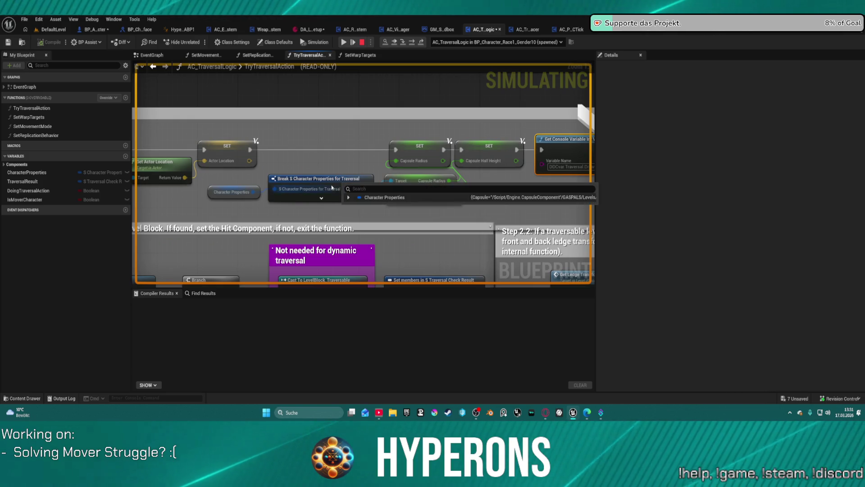
mouse_move(346, 192)
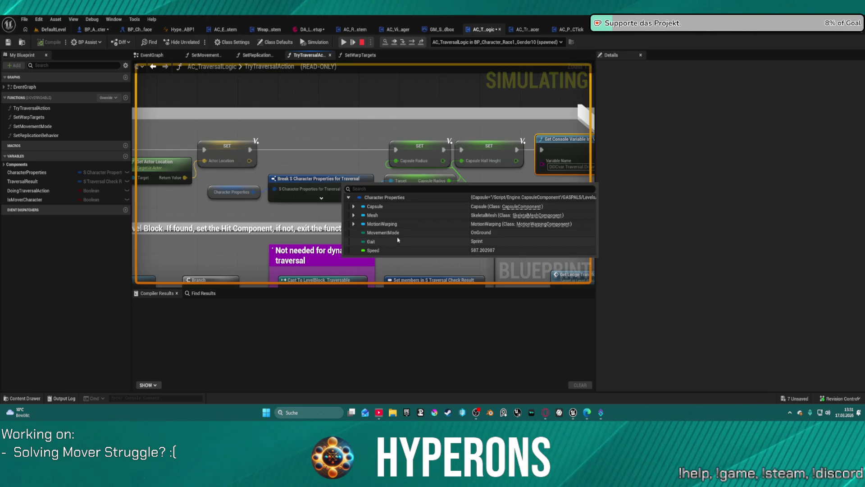
key(F10)
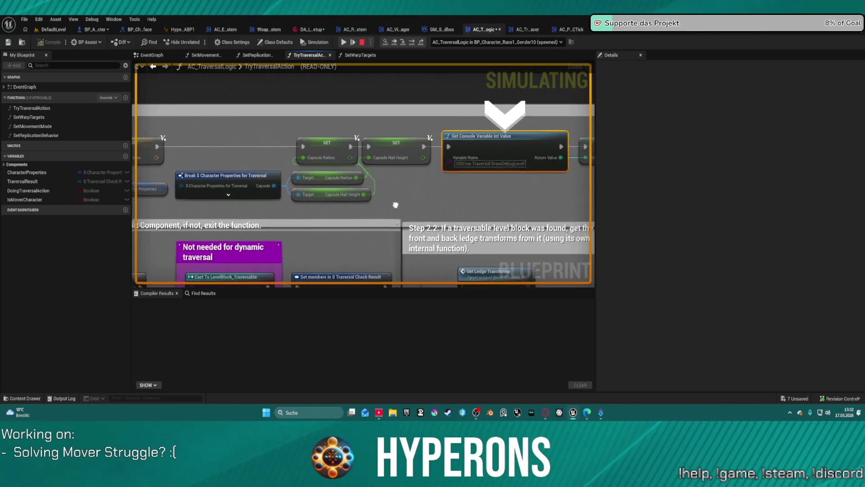
mouse_move(368, 172)
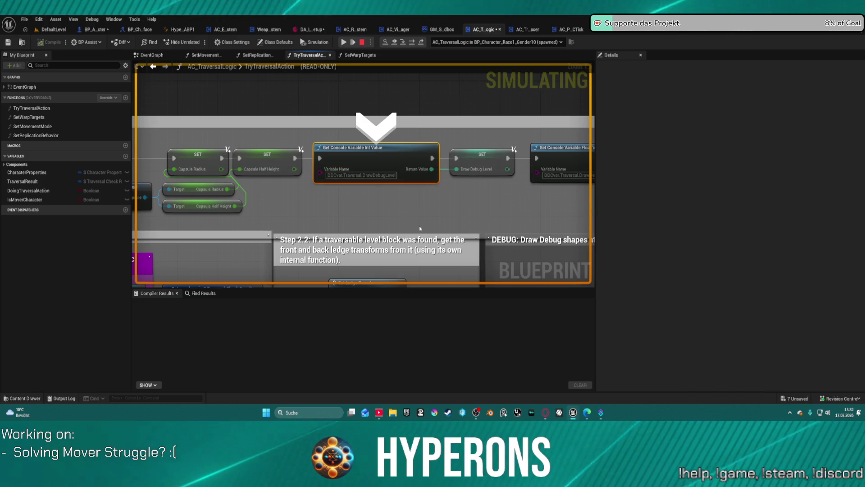
mouse_move(491, 199)
mouse_down()
mouse_move(317, 173)
mouse_move(229, 173)
mouse_up()
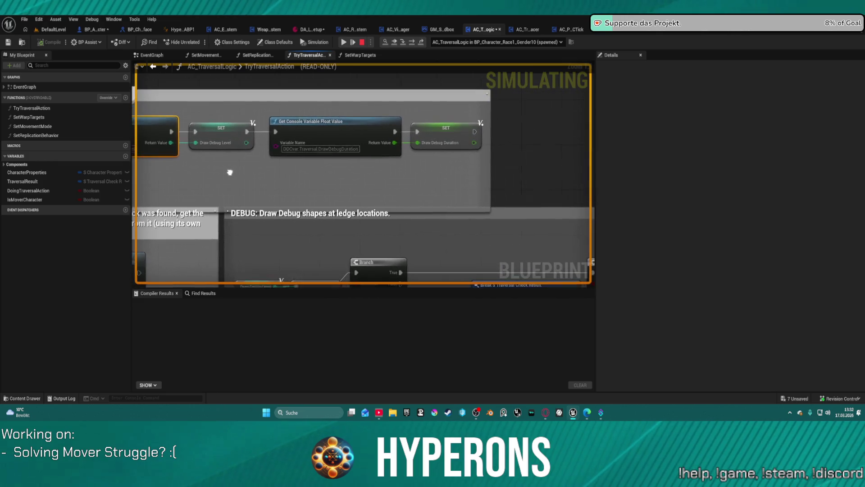
Step: Step through the Draw Debug Level and Duration assignments, then continue to the Sequence node
click(412, 42)
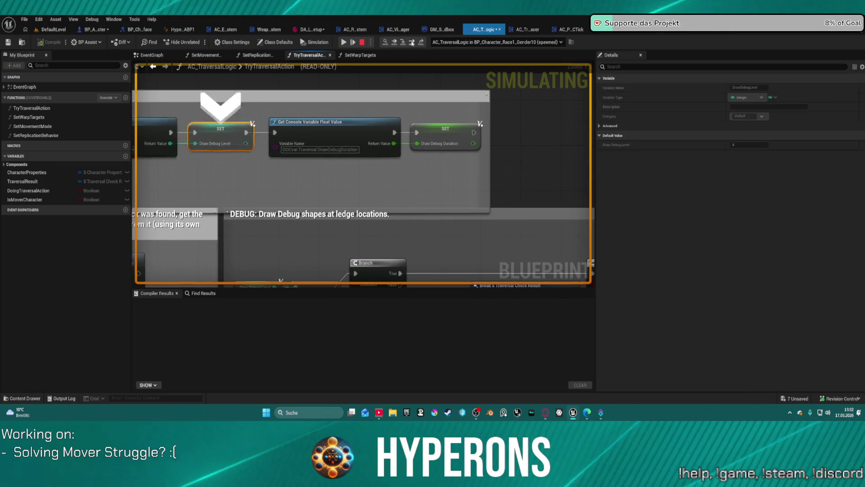
click(411, 42)
click(411, 42)
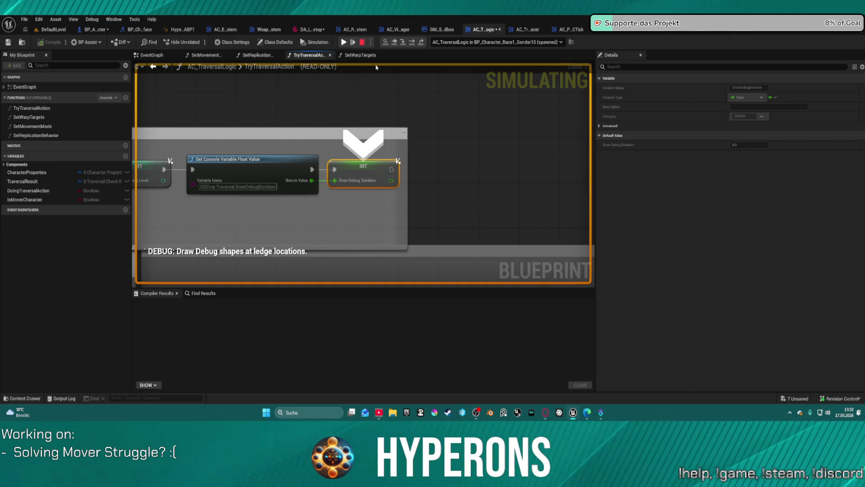
click(405, 43)
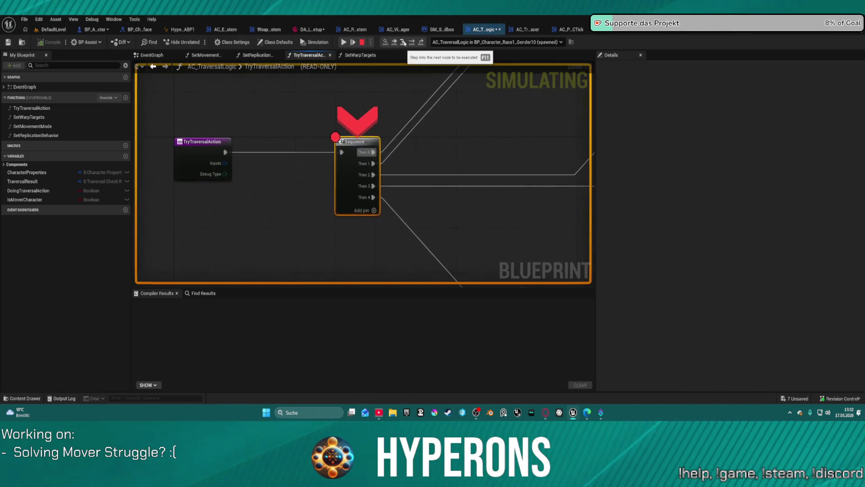
Step: Step into the Capsule Trace By Channel node and check its Trace Channel options
click(413, 43)
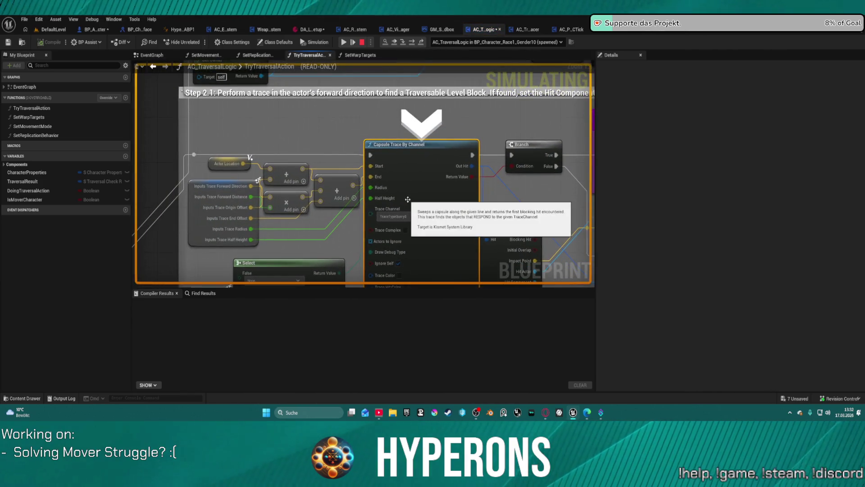
click(417, 162)
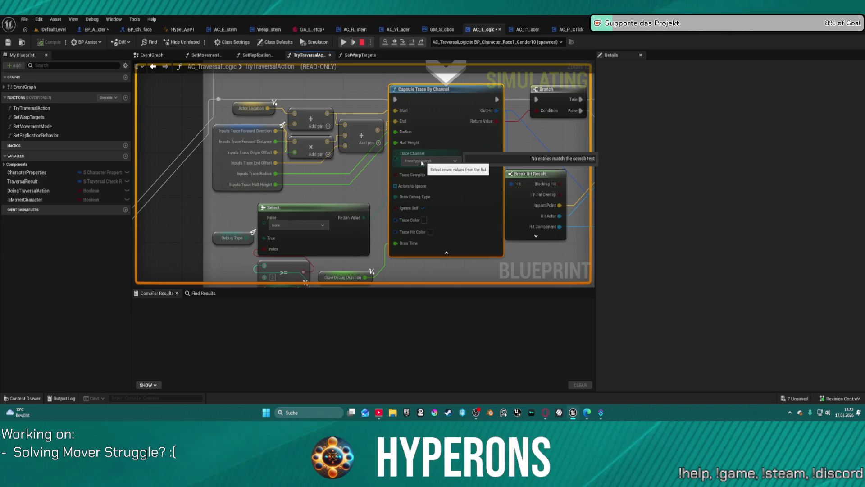
click(346, 164)
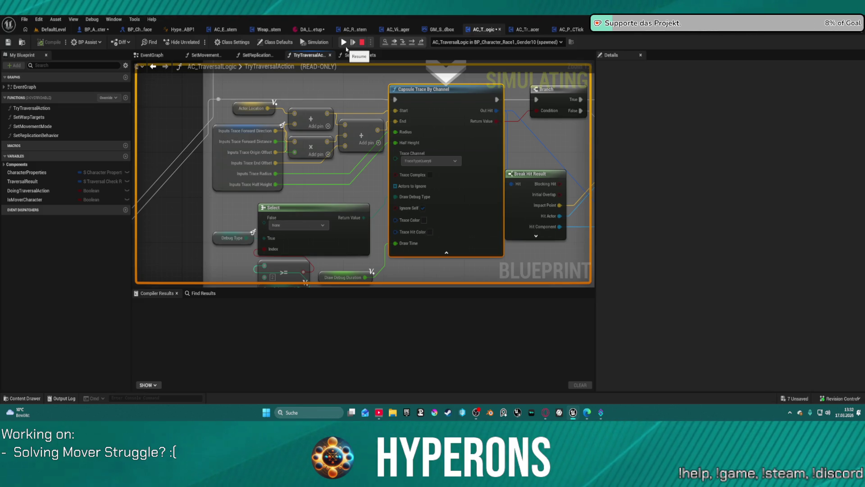
Step: Step past the Branch to the Return Node and back out to the MOVEMENTS graph
click(411, 42)
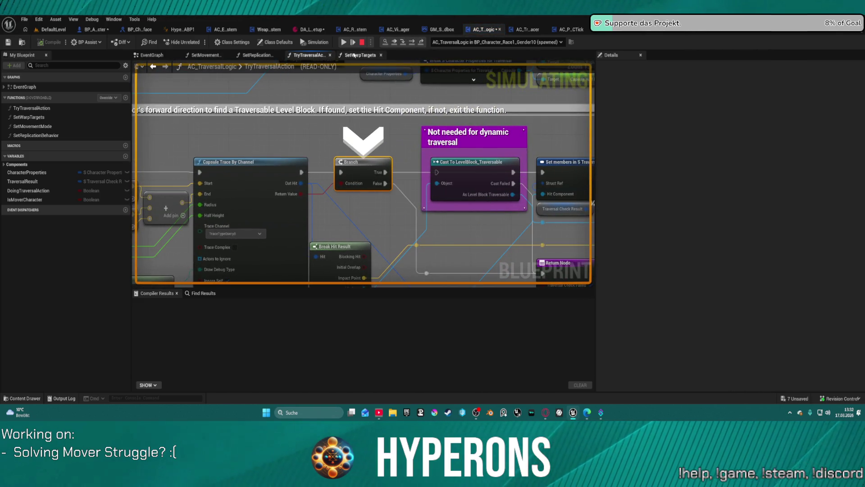
key(F10)
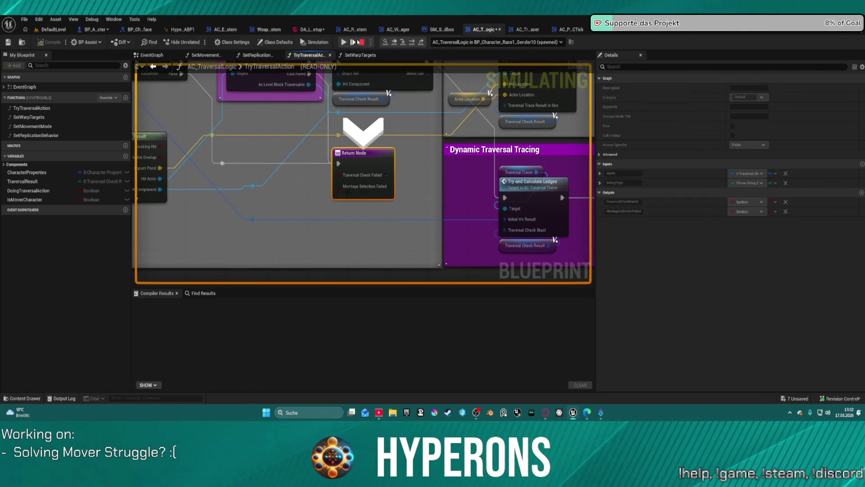
key(F10)
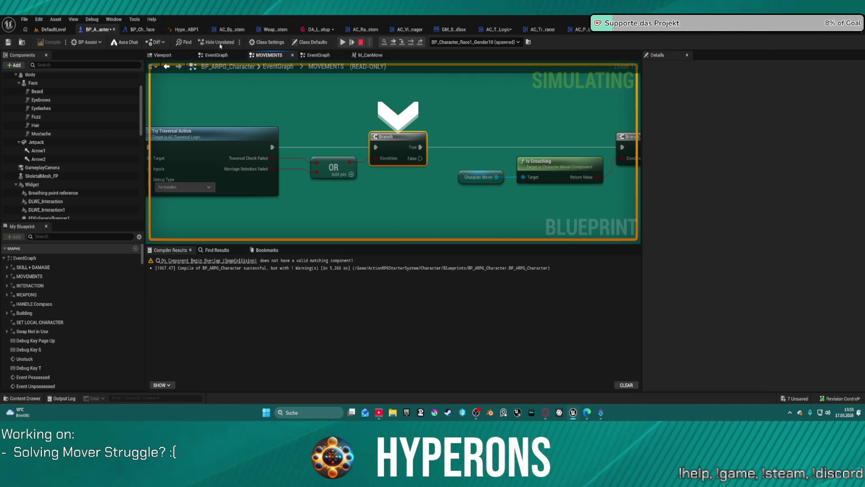
Step: Stop the play session, zoom out the MOVEMENTS graph, and go back to DefaultLevel
click(361, 43)
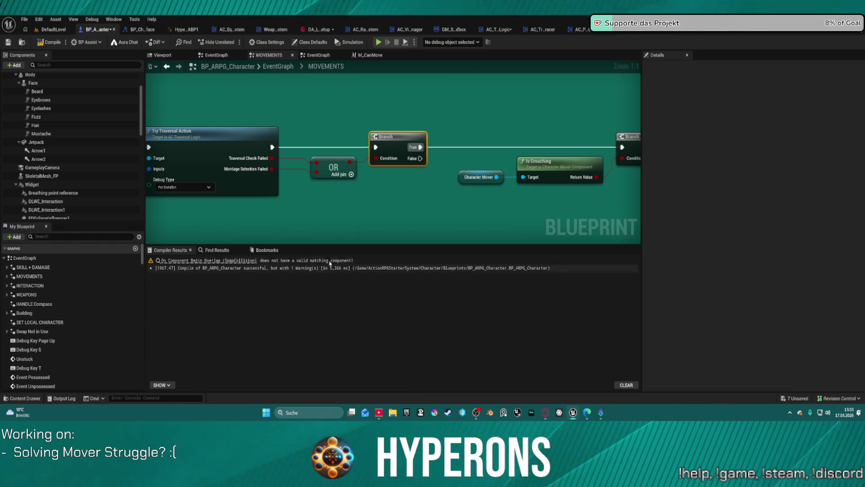
scroll(206, 125, down, 6)
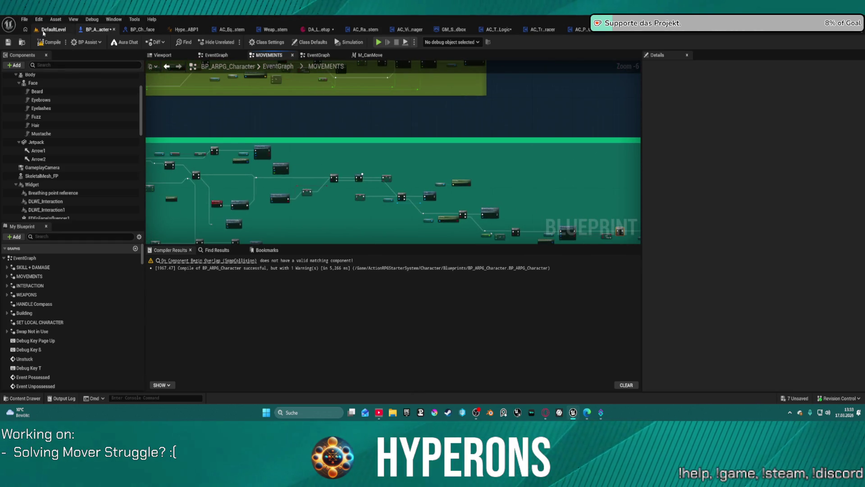
click(55, 30)
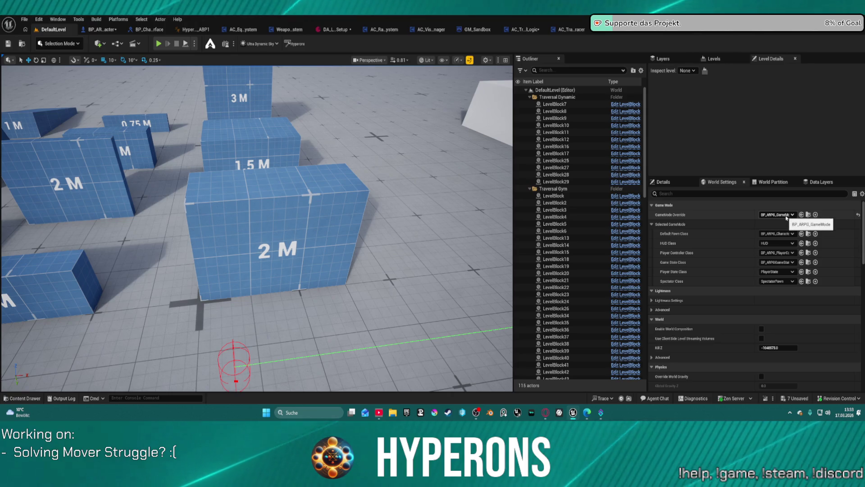
Step: Set the GameMode Override to GM_Sandbox and leave the Default Pawn Class unchanged
click(788, 215)
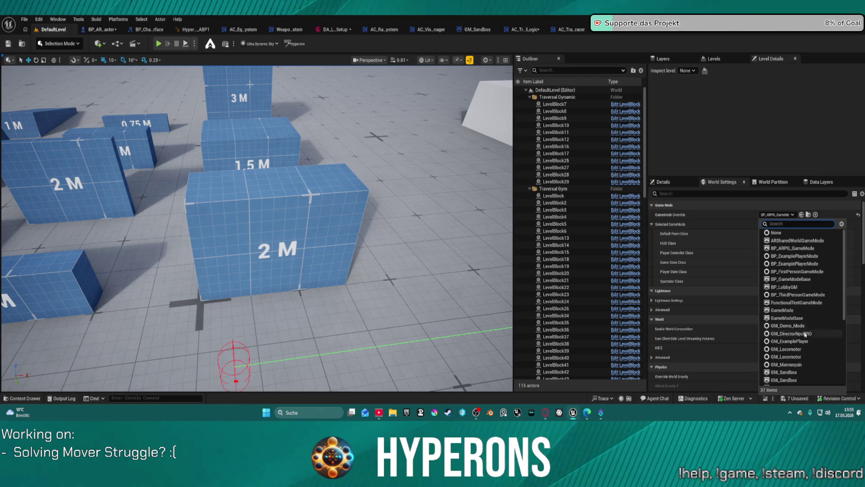
click(799, 381)
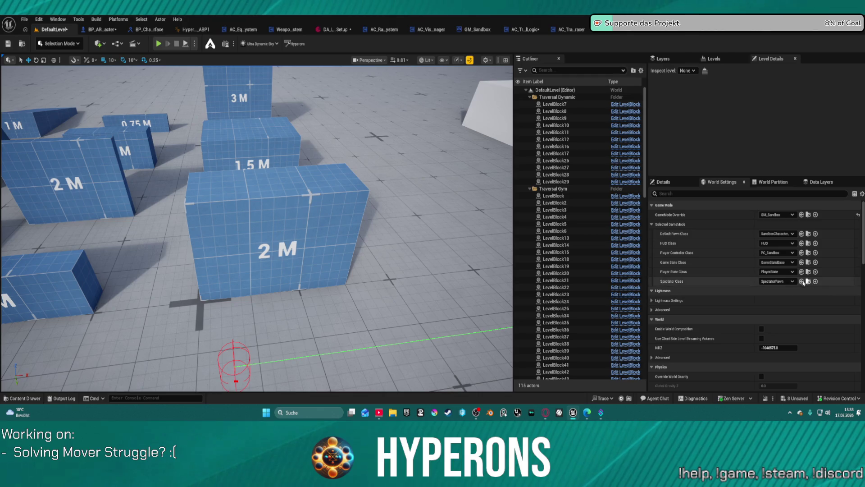
click(786, 234)
click(787, 234)
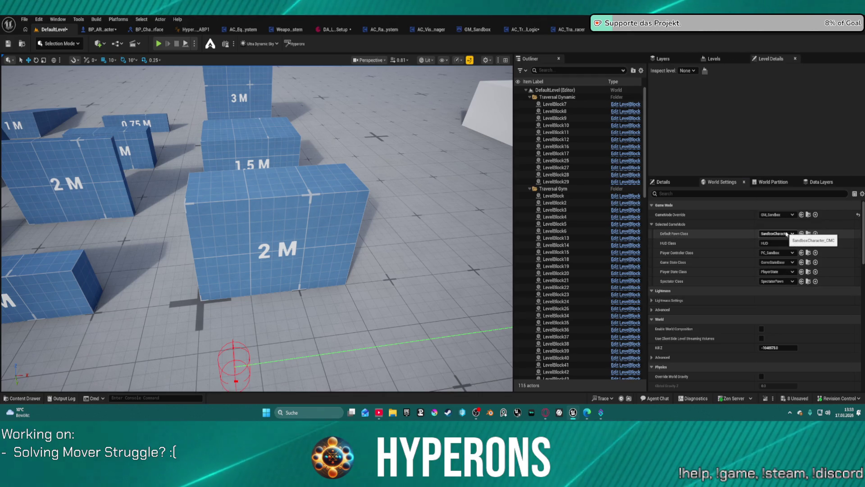
Step: Locate the GM_Sandbox blueprint among the plugin assets, then play DefaultLevel in the editor
click(477, 29)
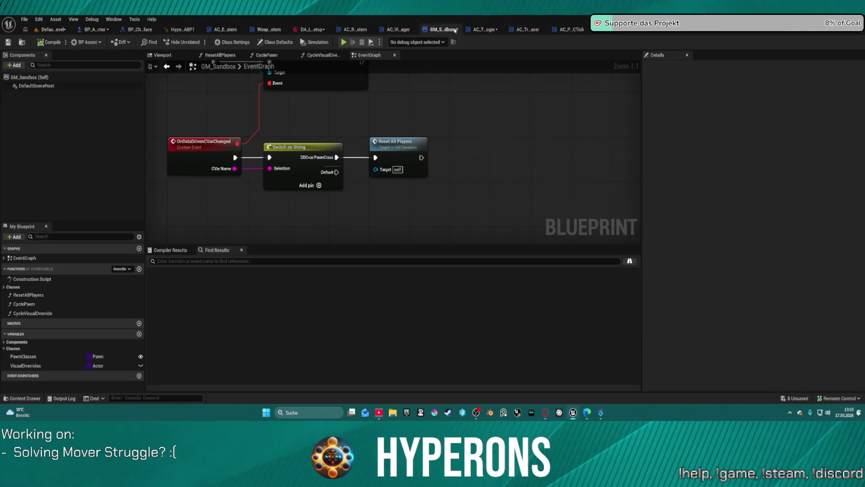
click(22, 43)
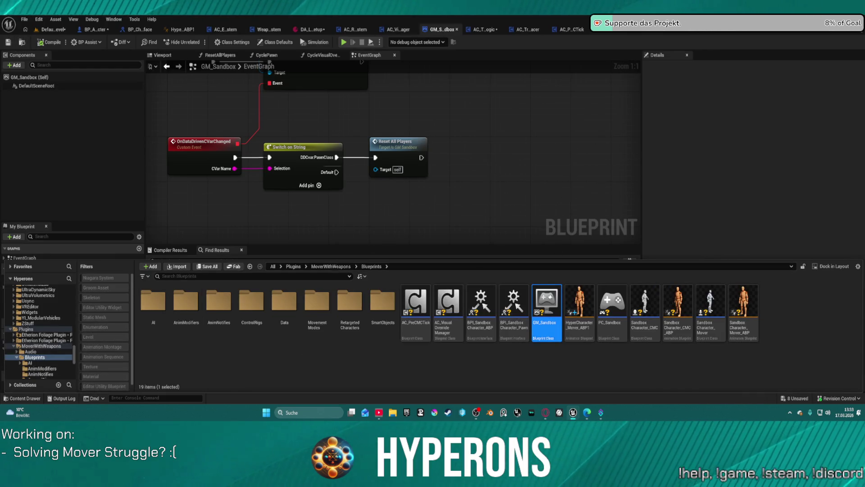
click(53, 29)
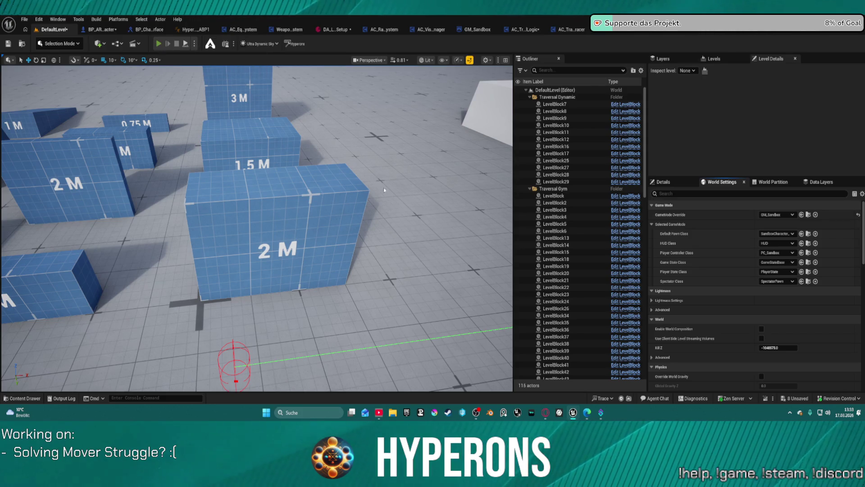
click(158, 43)
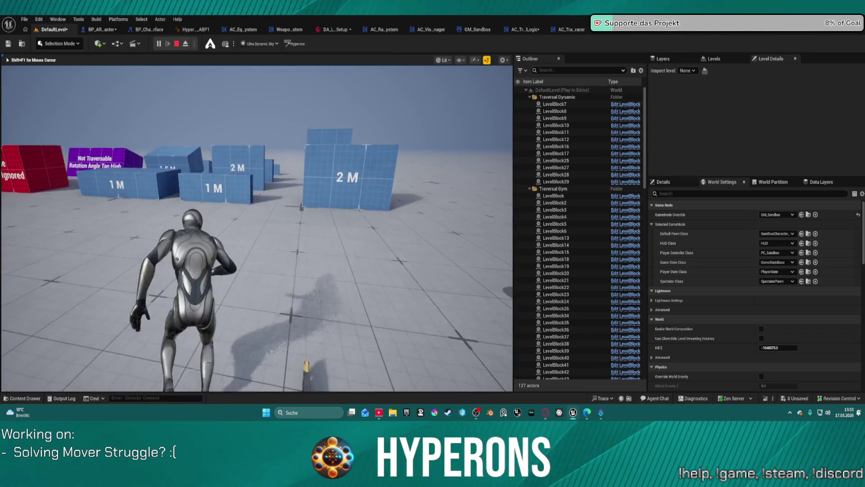
Step: Jump to hit the TryTraversalAction breakpoint and step repeatedly until the function returns
key(space)
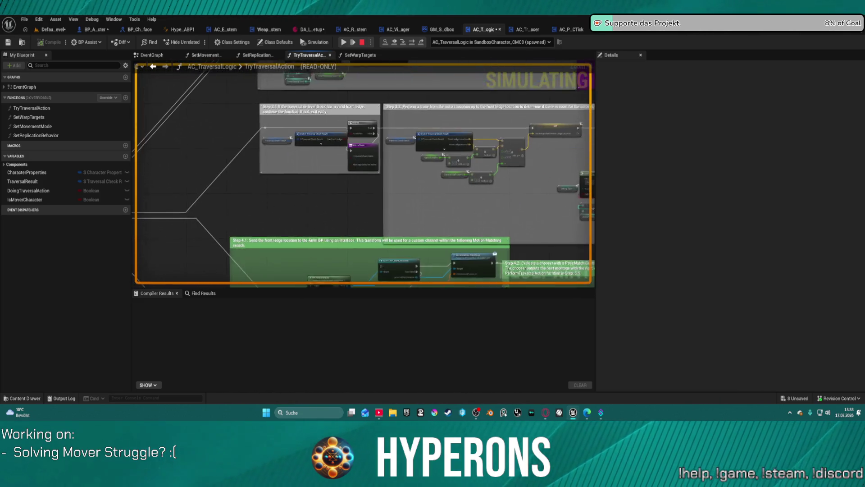
click(410, 43)
click(410, 43)
click(410, 43)
click(410, 43)
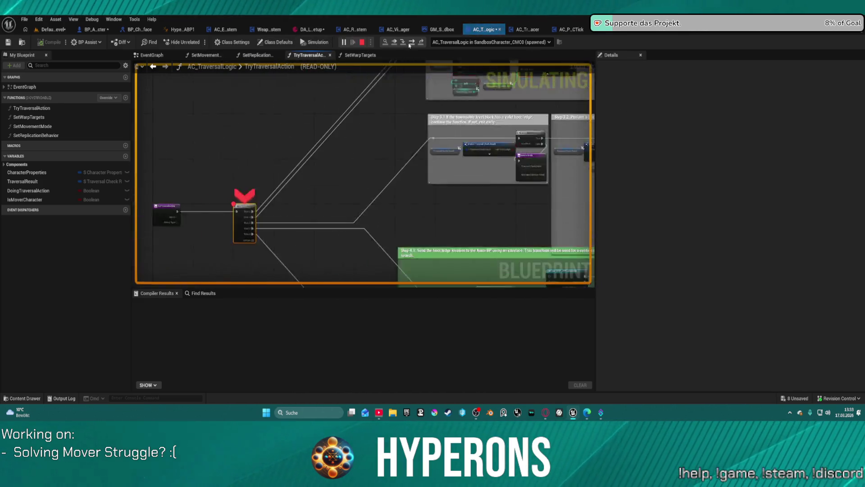
click(410, 43)
click(410, 43)
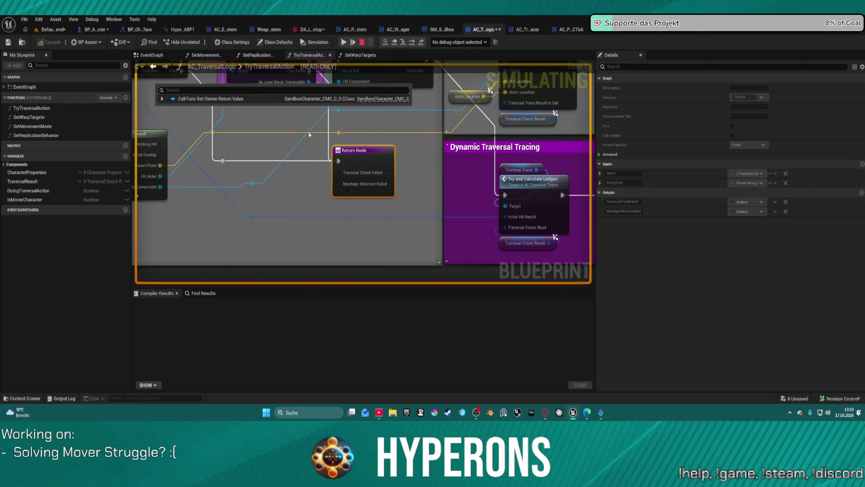
Step: Step once more with F10, end the play session, and bring up the Epic Games Launcher
key(F10)
key(F10)
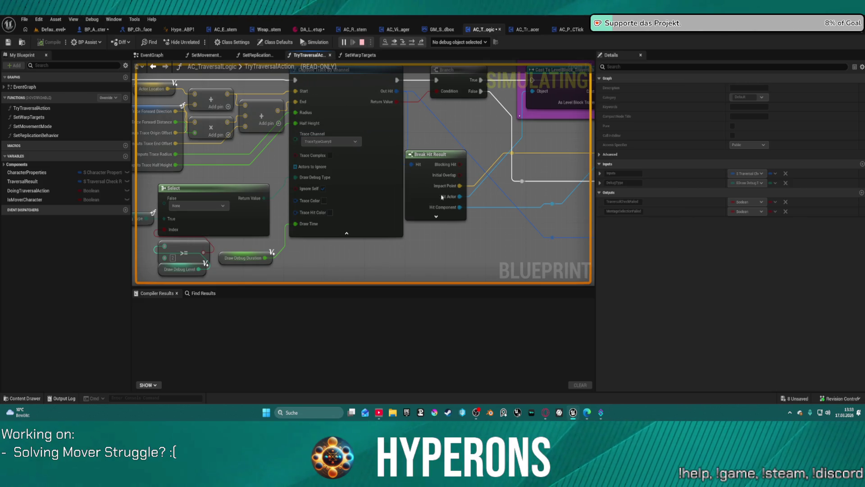
key(Escape)
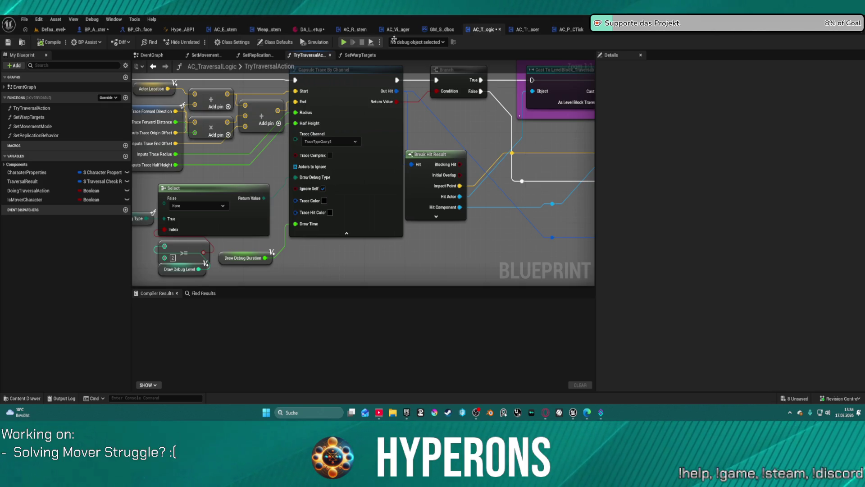
click(406, 413)
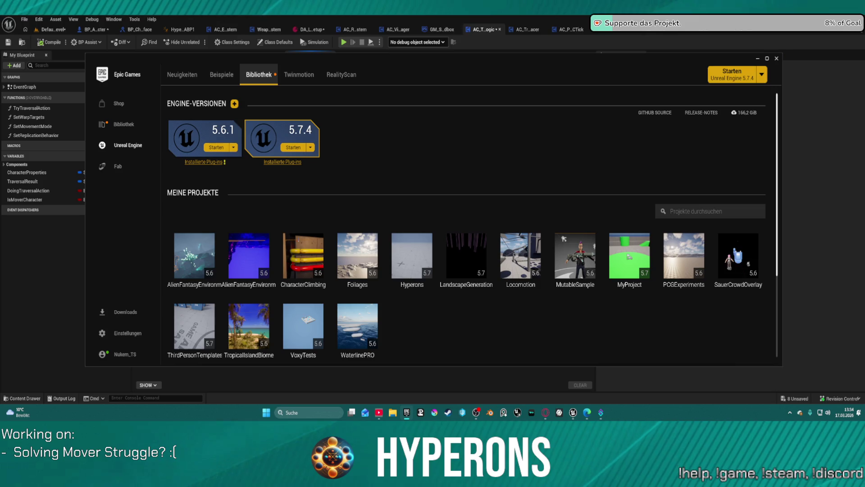
Step: Open the ThirdPersonTemplates tile from My Projects, launching Unreal Editor 5.7.4 on an untitled level
double_click(194, 327)
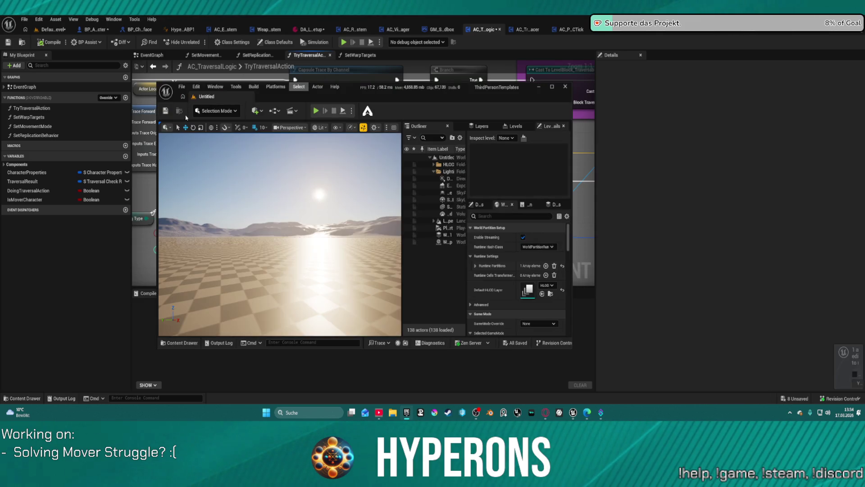
Step: Load DefaultLevel from Recent Levels, maximize the level editor, and show the Content Drawer
click(182, 87)
mouse_move(212, 129)
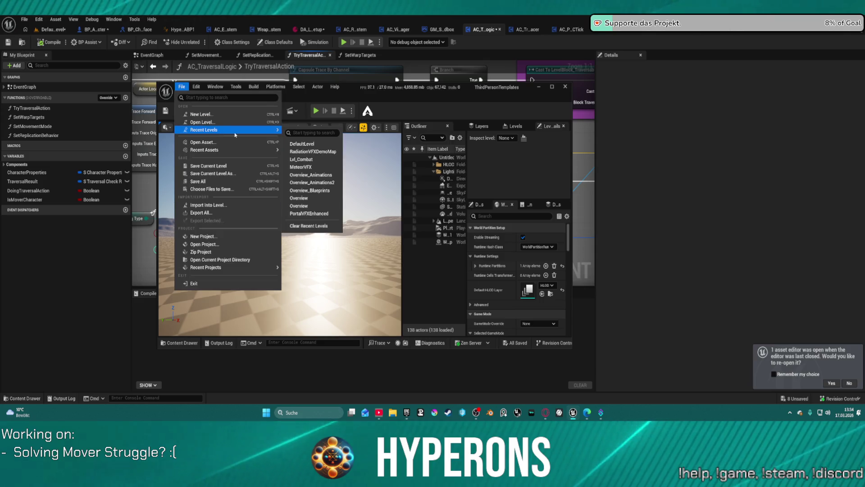
click(323, 144)
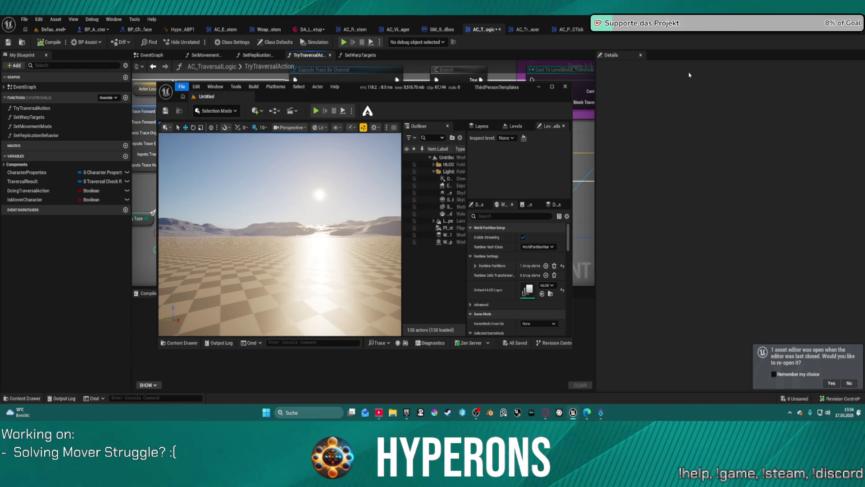
click(552, 87)
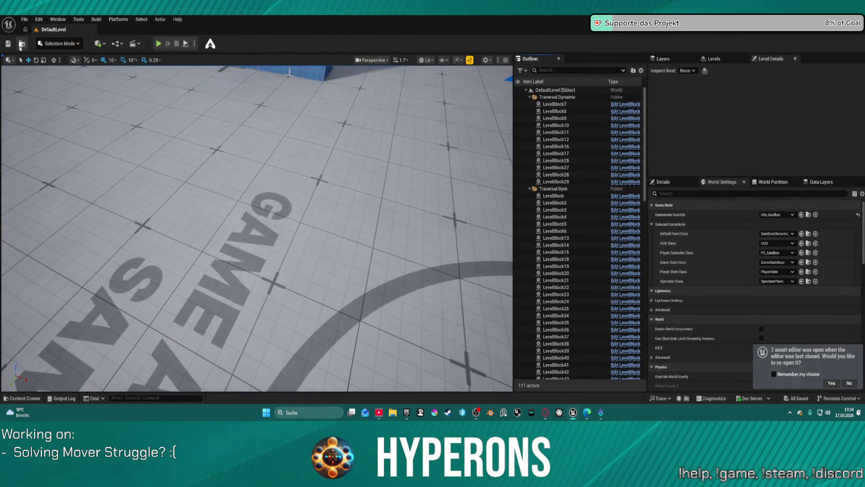
click(21, 44)
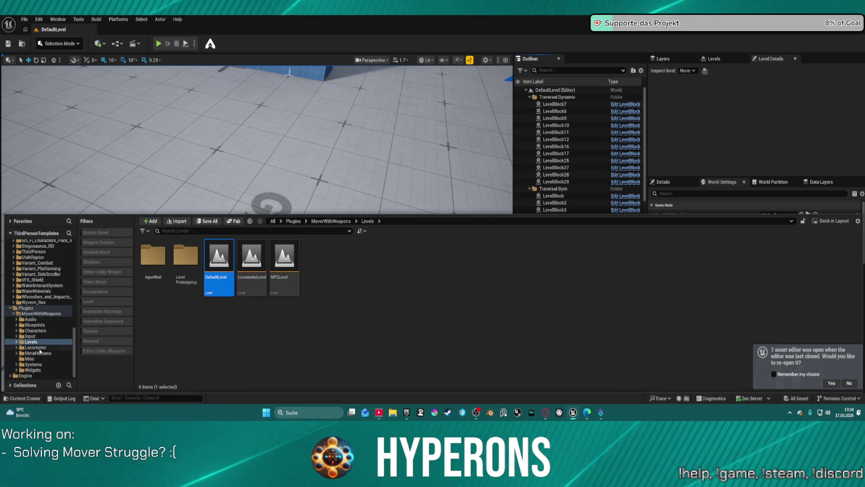
Step: Open the MoverWithWeapons plugin folder and bring up its Plugin Properties dialog
click(31, 320)
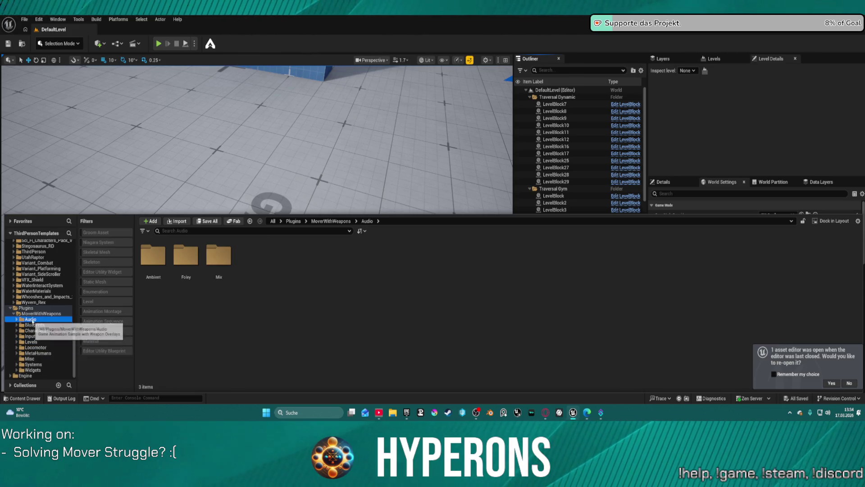
click(40, 313)
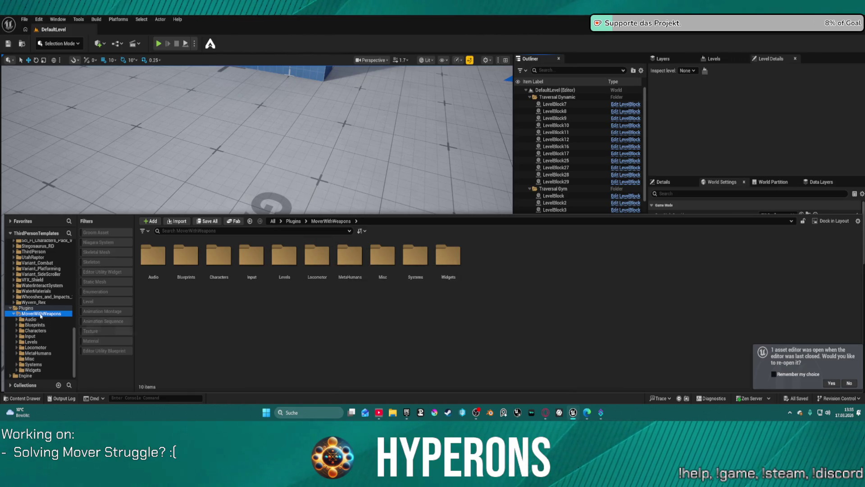
right_click(40, 315)
mouse_move(104, 152)
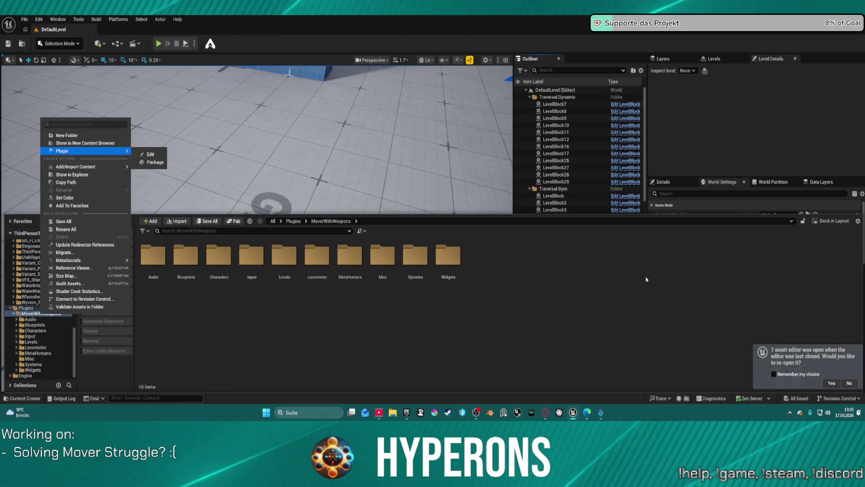
click(151, 155)
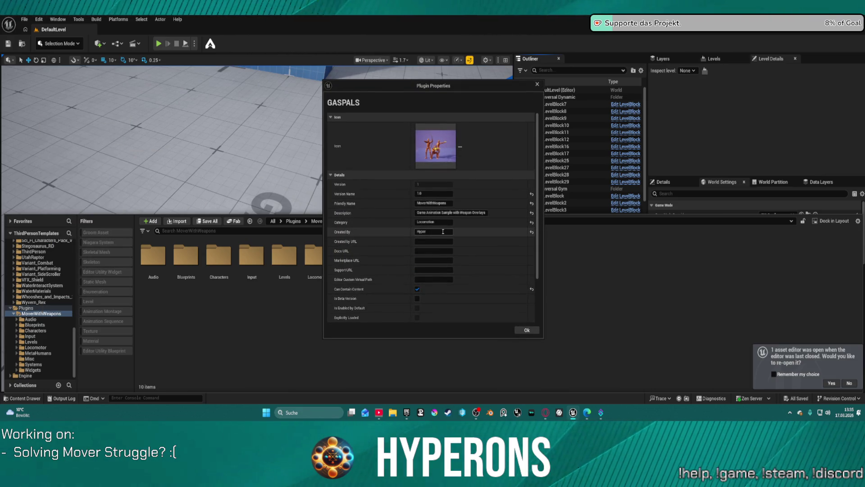
Step: Close Plugin Properties, browse to Systems/TraversalSystem and open the AC_TraversalLogic blueprint
scroll(454, 238, down, 3)
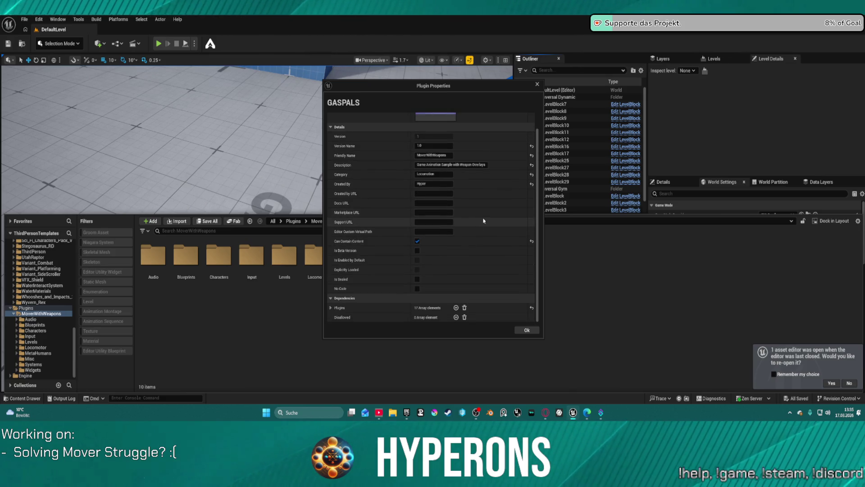
click(536, 85)
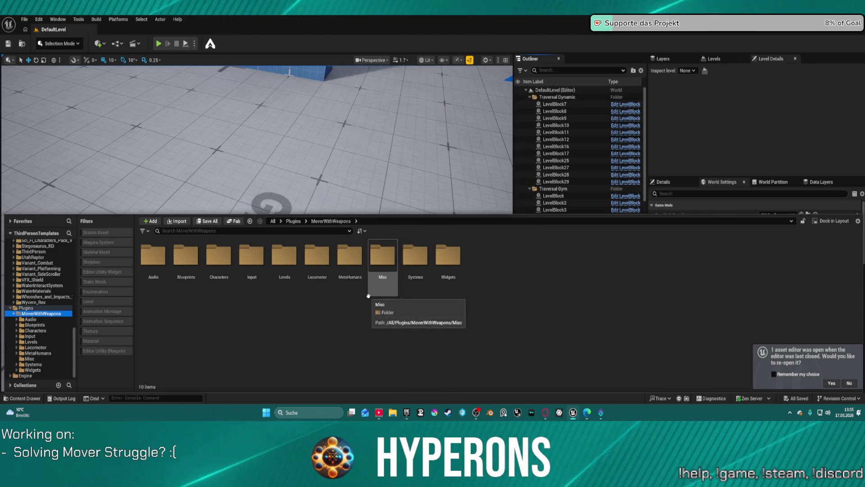
double_click(198, 252)
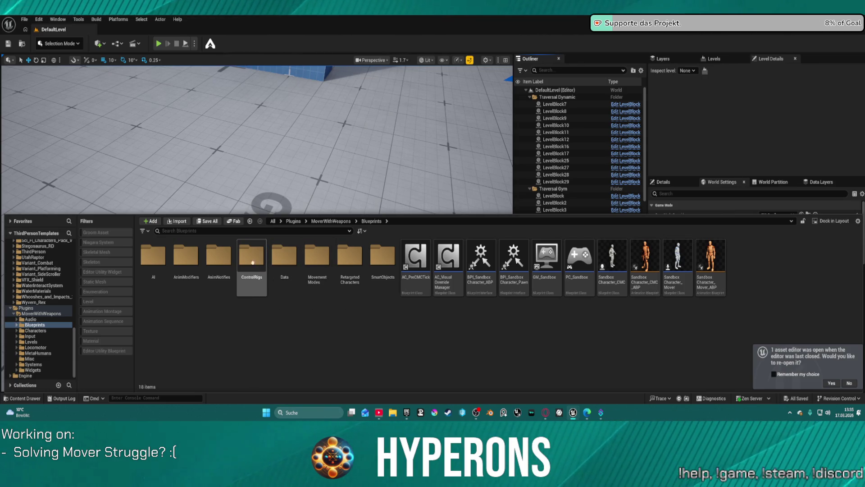
click(43, 364)
double_click(323, 258)
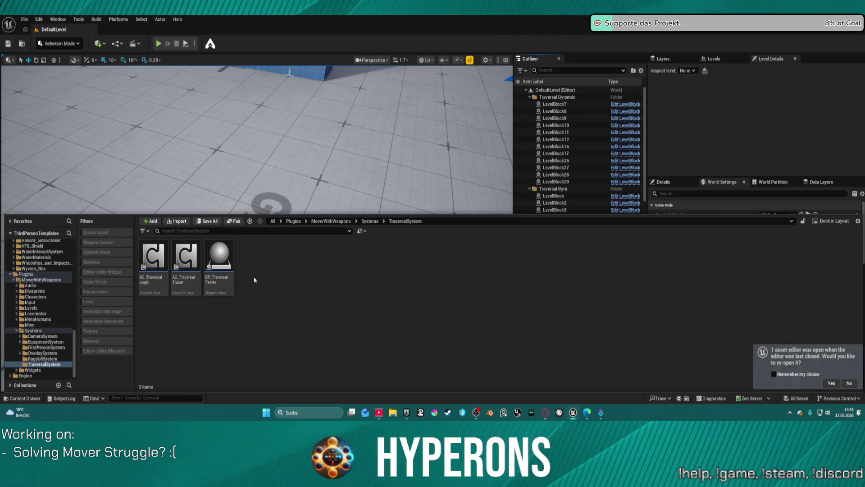
double_click(153, 256)
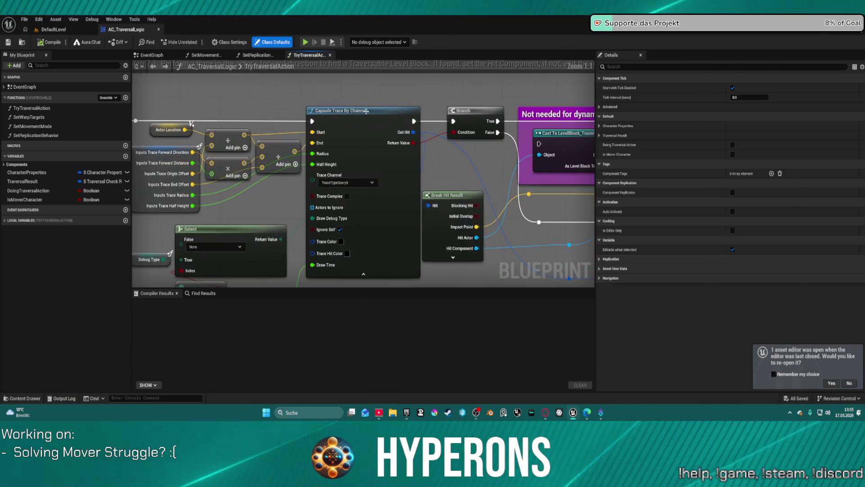
Step: Review the capsule trace's channel options without changing them, and pan to the trace and Branch nodes
click(352, 186)
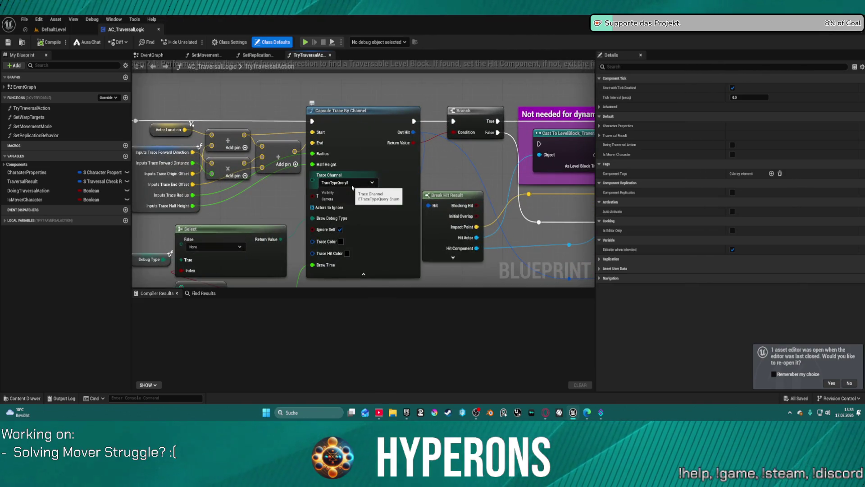
key(Escape)
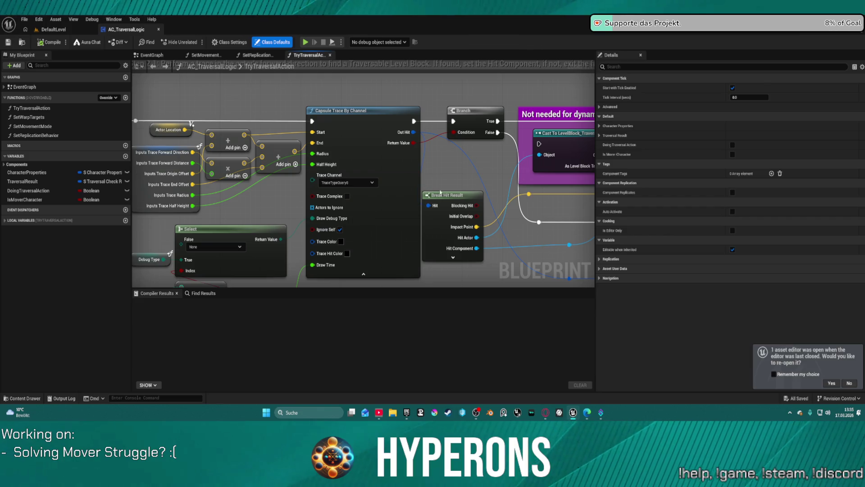
scroll(438, 191, down, 4)
mouse_move(186, 197)
mouse_down()
mouse_move(135, 155)
mouse_move(135, 184)
mouse_move(261, 65)
mouse_up()
scroll(236, 208, up, 4)
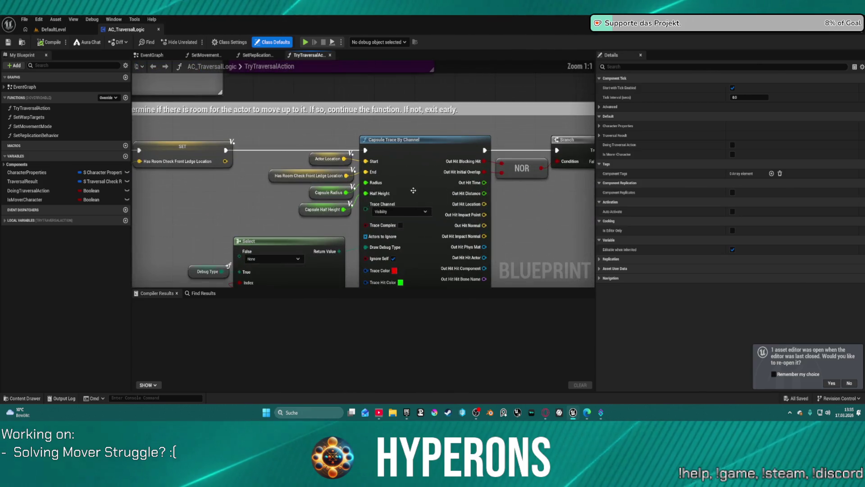
scroll(411, 212, down, 3)
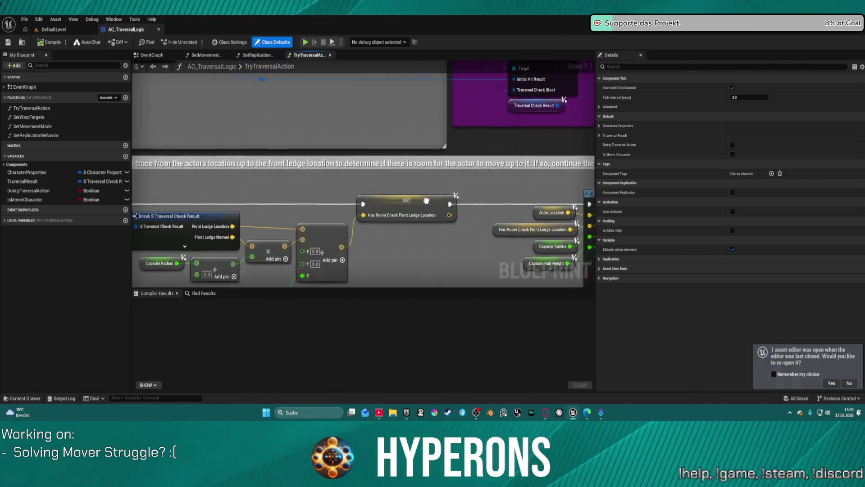
scroll(586, 279, up, 3)
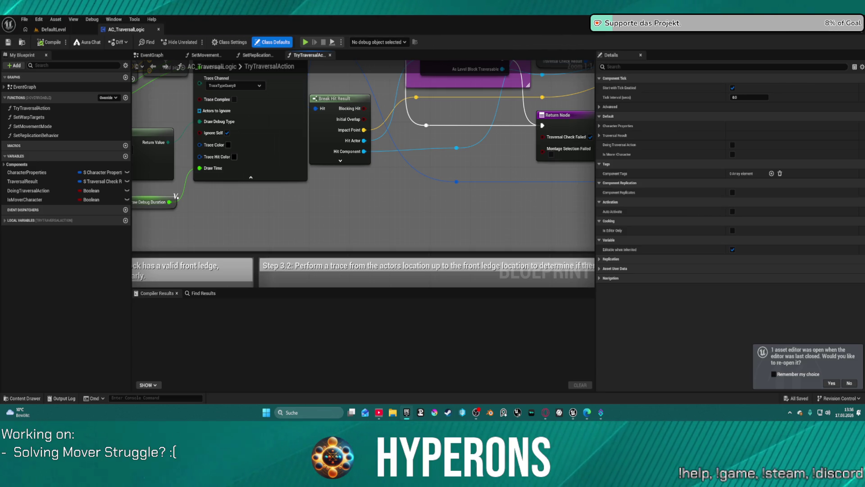
drag(282, 185, 520, 207)
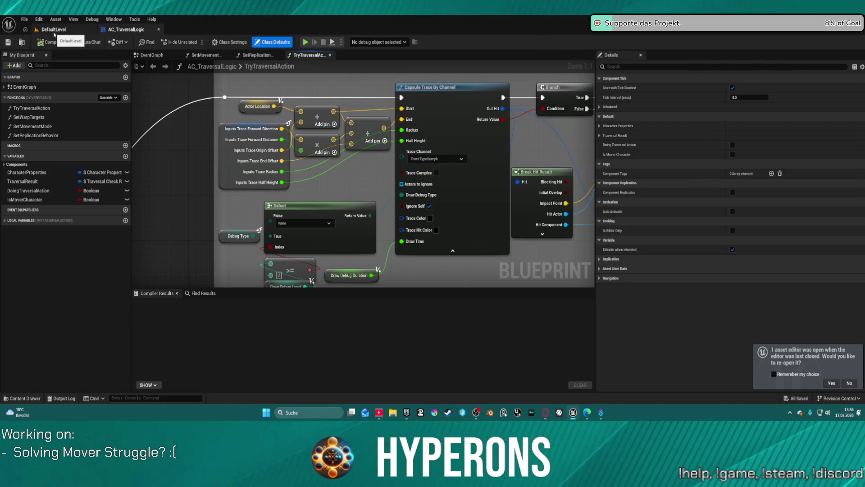
click(38, 20)
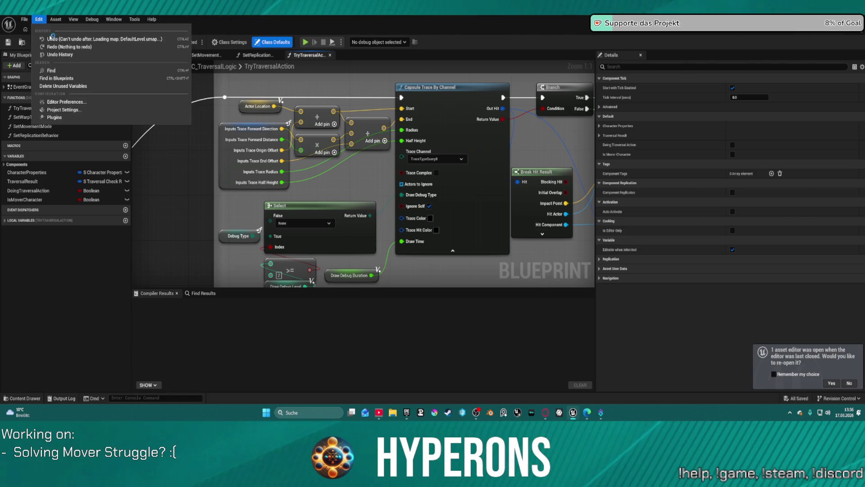
click(78, 110)
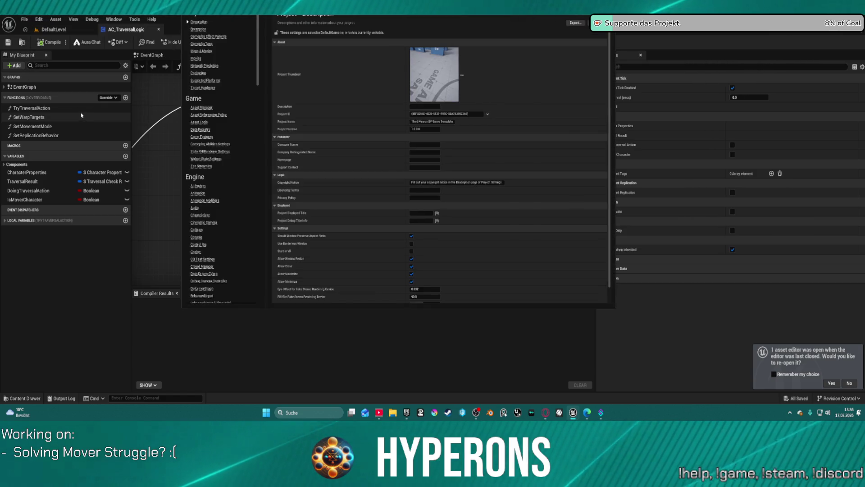
scroll(252, 204, down, 3)
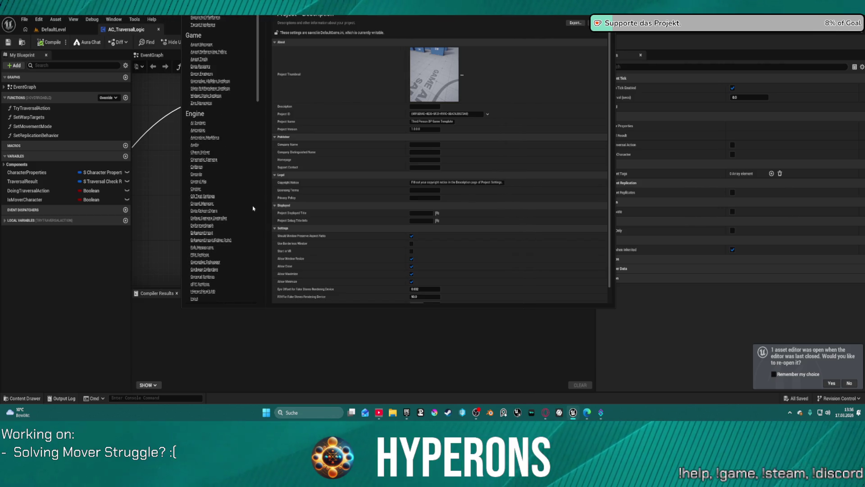
click(197, 166)
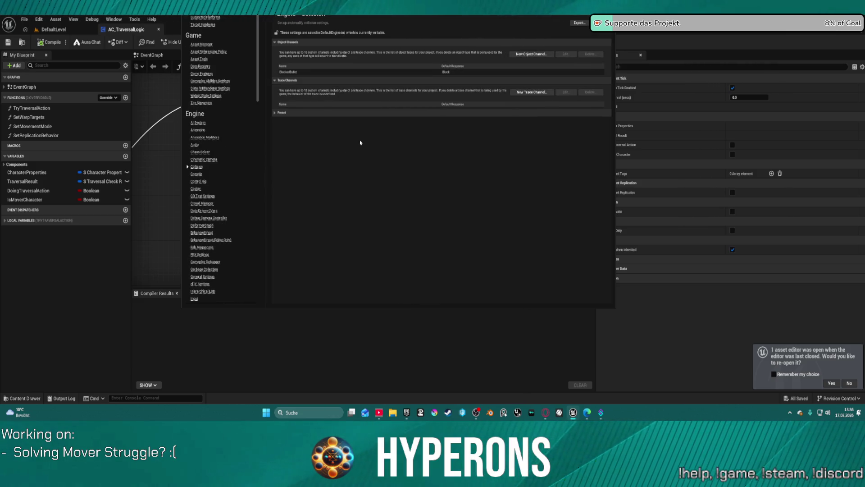
click(275, 113)
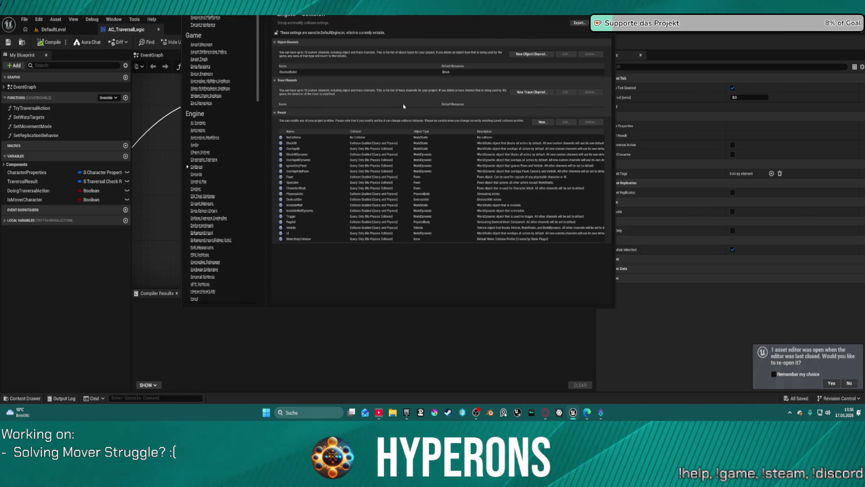
click(275, 80)
click(275, 81)
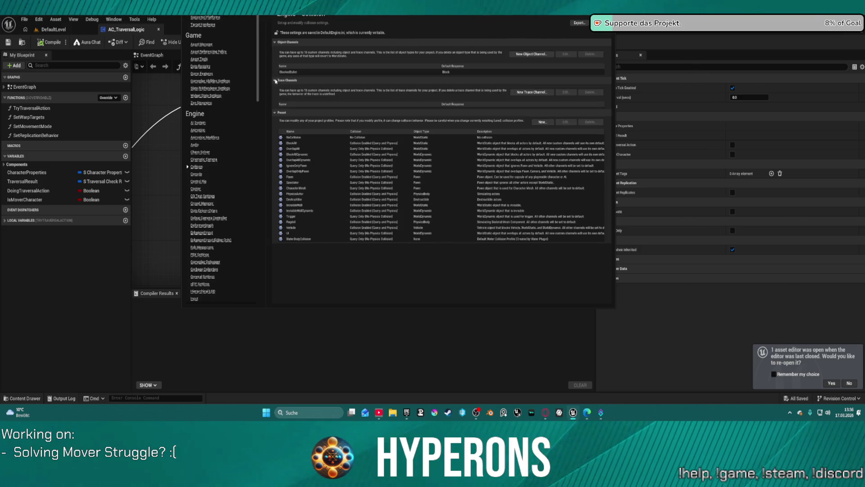
key(alt+F4)
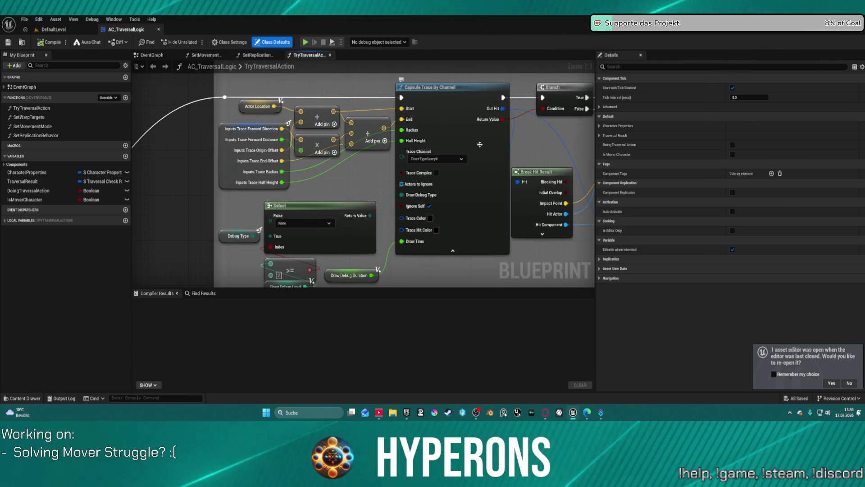
mouse_move(576, 153)
mouse_down()
mouse_move(290, 169)
mouse_move(219, 153)
mouse_move(393, 164)
mouse_move(344, 175)
mouse_move(381, 174)
mouse_up()
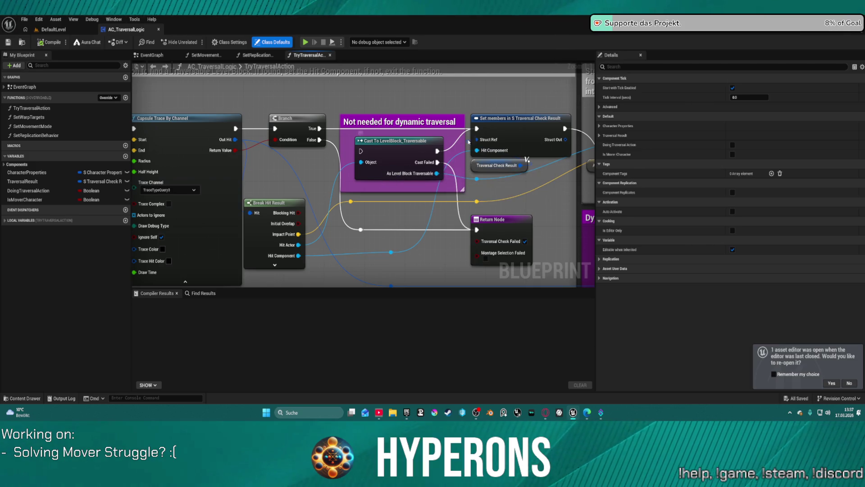
mouse_move(514, 192)
mouse_down()
mouse_move(342, 159)
mouse_move(390, 166)
mouse_move(403, 149)
mouse_move(366, 183)
mouse_move(365, 175)
mouse_move(586, 180)
mouse_move(586, 125)
mouse_move(557, 129)
mouse_move(597, 133)
mouse_up()
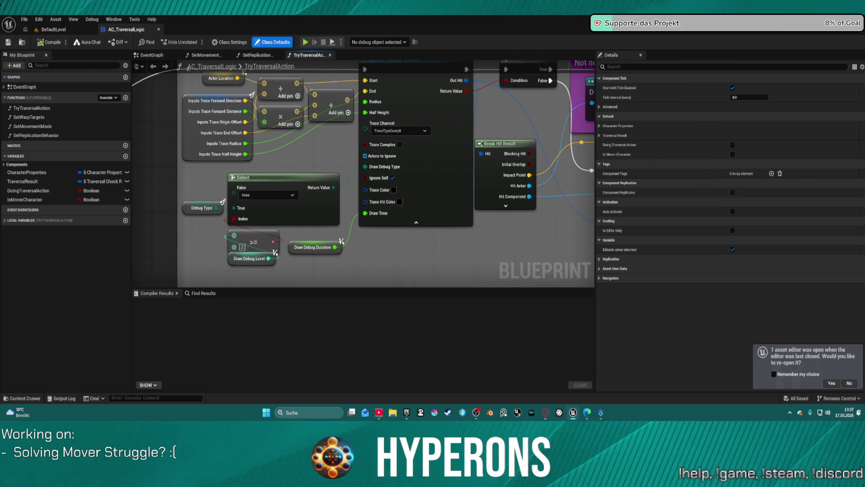
drag(386, 173, 357, 175)
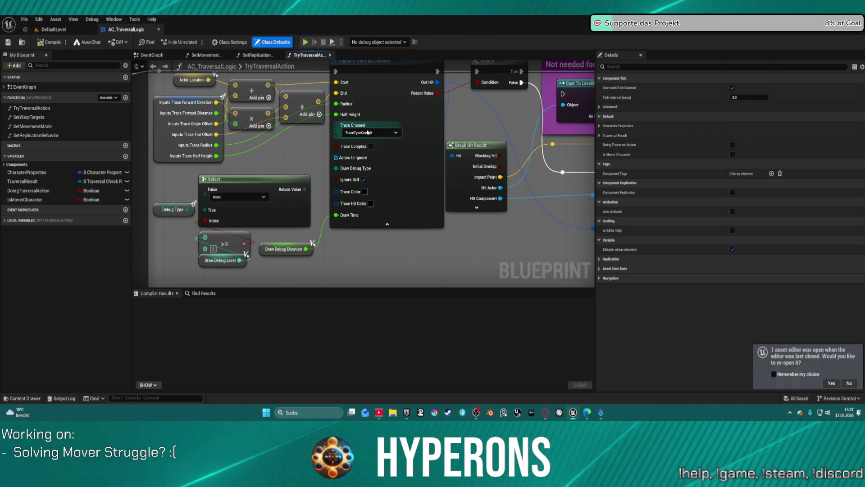
scroll(236, 110, down, 4)
mouse_move(236, 109)
mouse_down()
mouse_move(309, 39)
mouse_move(368, 29)
mouse_up()
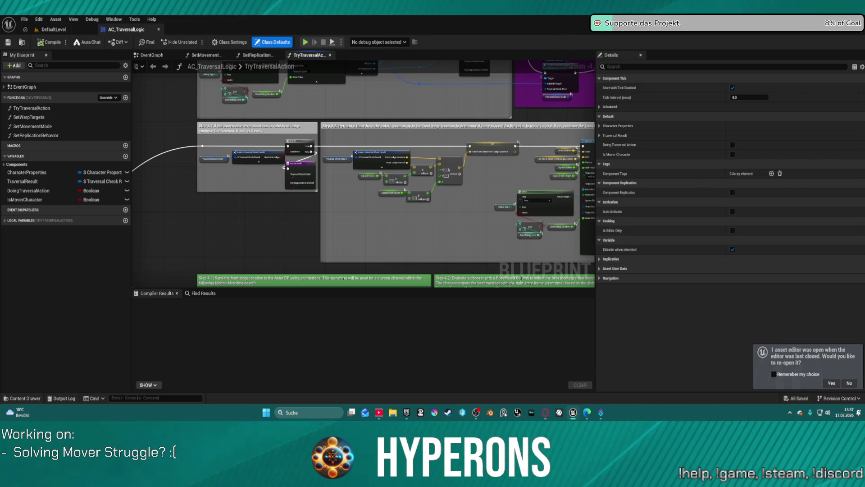
mouse_move(386, 89)
mouse_down()
mouse_move(384, 152)
mouse_move(193, 142)
mouse_move(149, 127)
mouse_move(112, 100)
mouse_move(40, 89)
mouse_up()
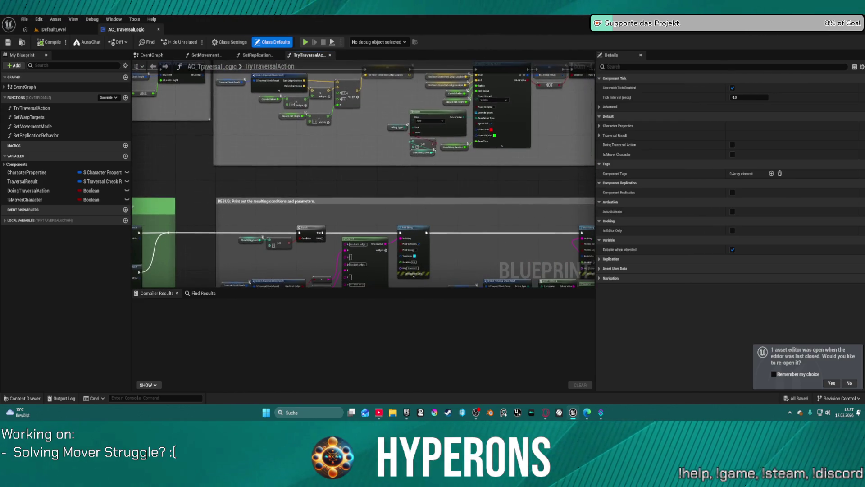
drag(363, 173, 307, 171)
mouse_move(363, 174)
mouse_down()
mouse_move(342, 153)
mouse_move(361, 120)
mouse_up()
drag(333, 176, 375, 196)
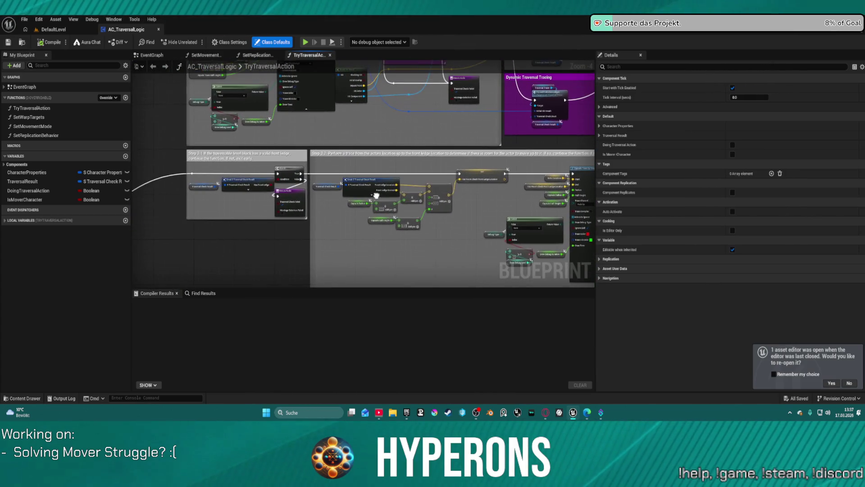
scroll(361, 171, up, 4)
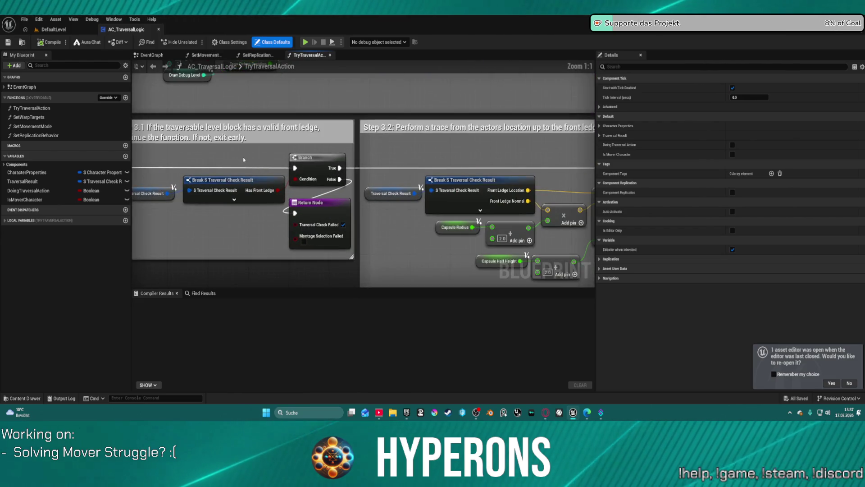
drag(352, 139, 334, 135)
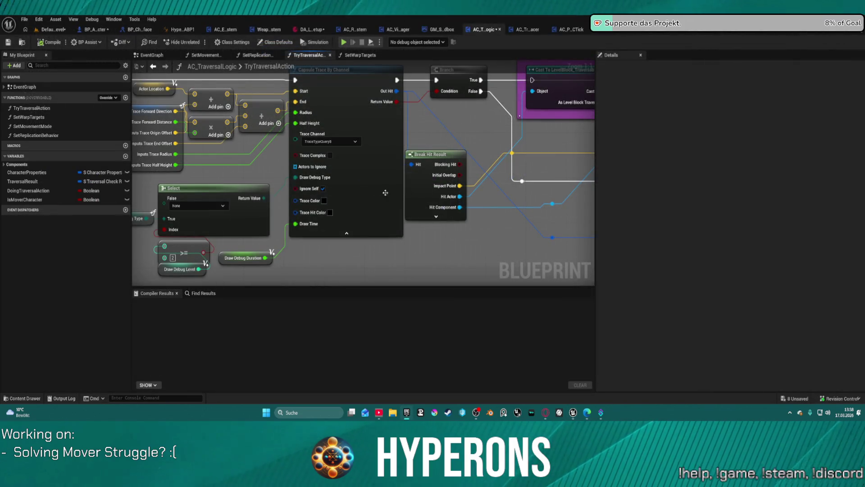
Step: Switch the capsule trace to the Climbable channel and return to the DefaultLevel viewport
click(335, 144)
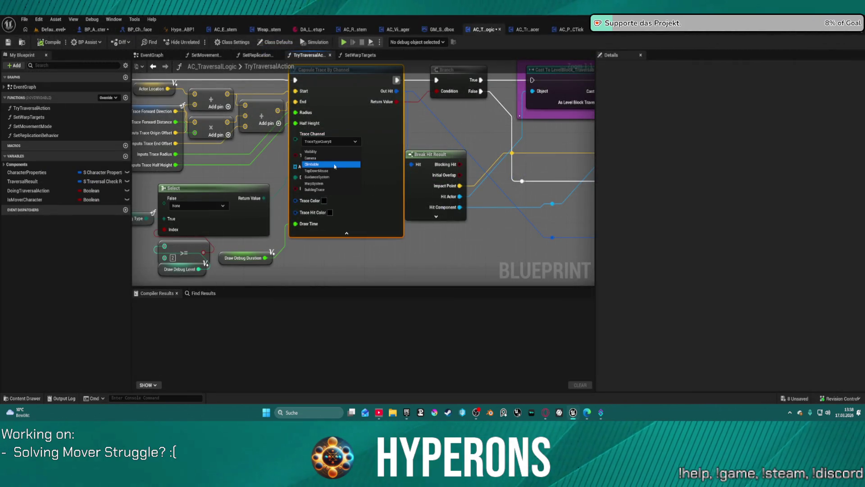
click(335, 164)
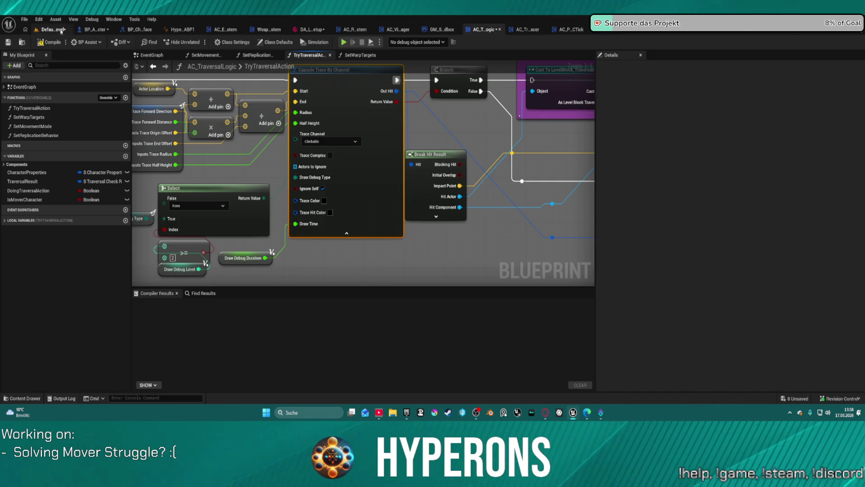
click(63, 31)
mouse_move(314, 176)
mouse_down()
mouse_move(280, 185)
mouse_move(314, 175)
mouse_move(306, 189)
mouse_move(316, 203)
mouse_up()
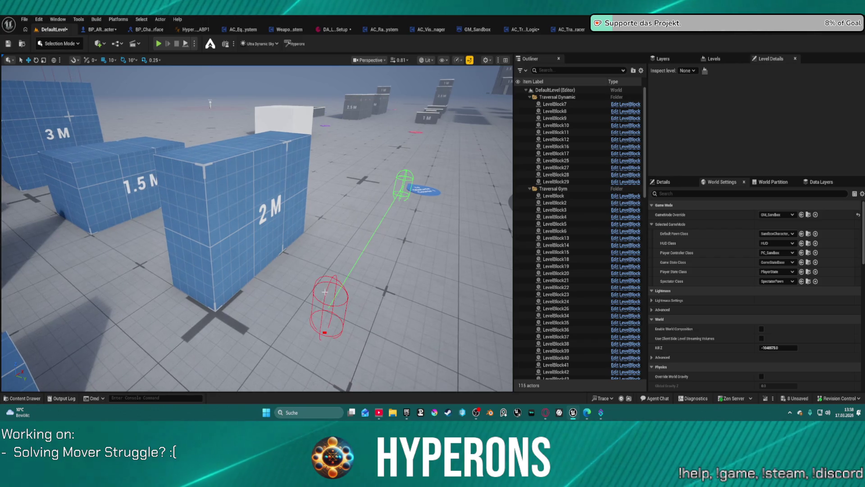
Step: Select LevelBlock7 and scroll its StaticMesh details to the Climbable collision response
click(383, 271)
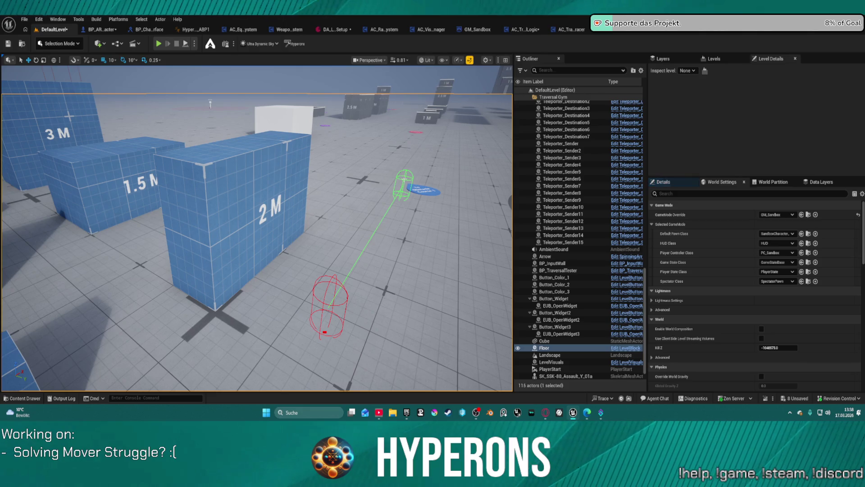
click(237, 197)
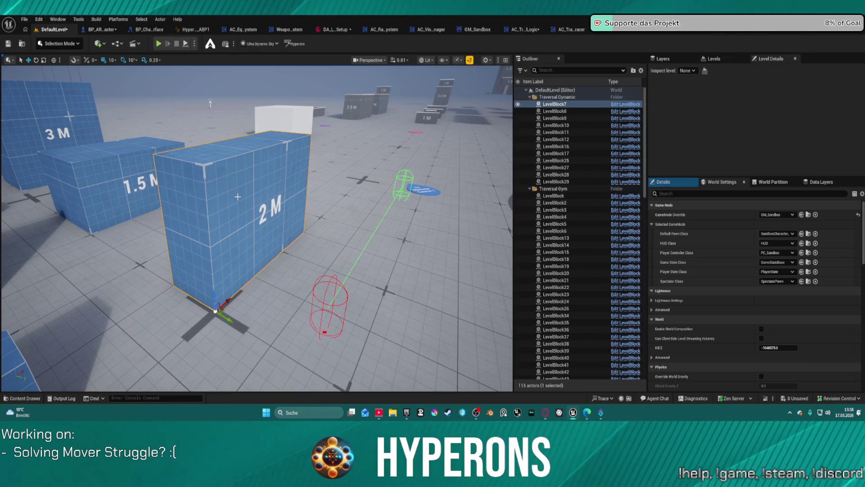
scroll(217, 174, down, 2)
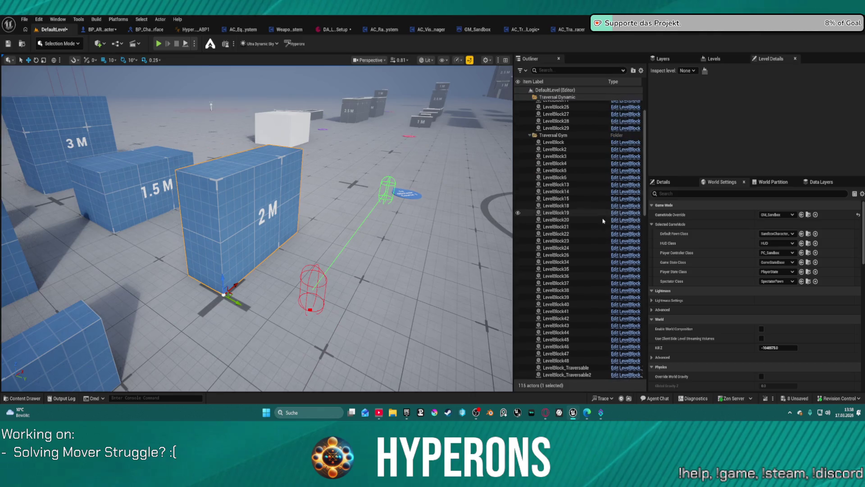
scroll(691, 189, down, 5)
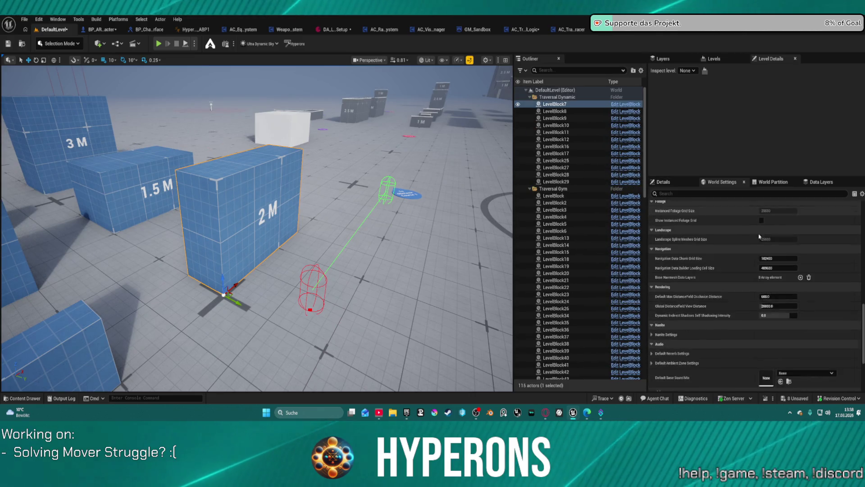
click(662, 182)
scroll(811, 295, down, 10)
scroll(809, 293, up, 10)
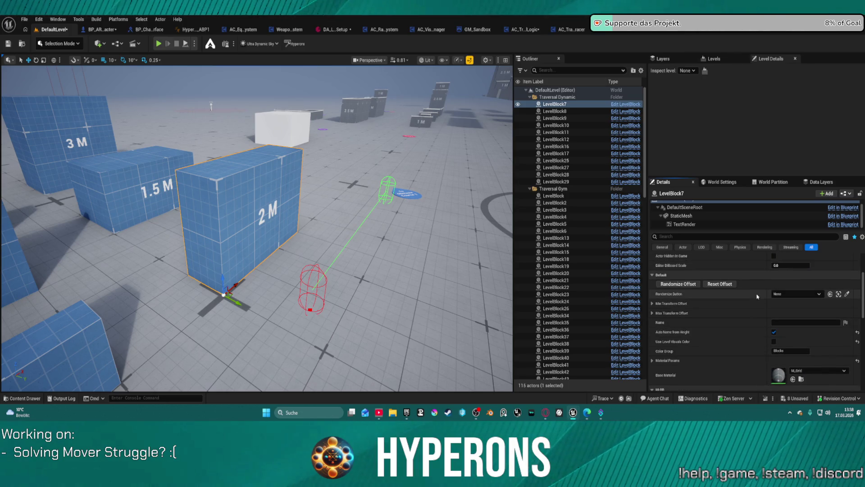
scroll(757, 296, up, 5)
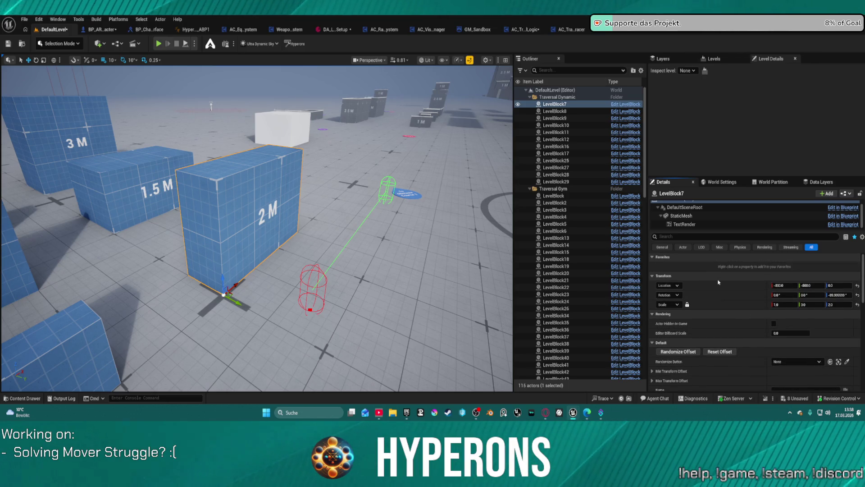
click(681, 215)
scroll(810, 354, down, 2)
scroll(810, 354, down, 8)
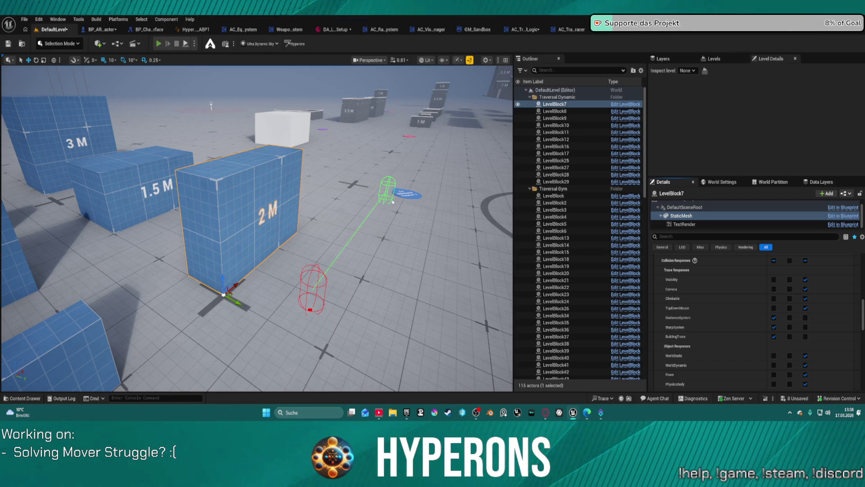
Step: Play until the Sequence breakpoint hits, remove that breakpoint, resume, then stop the session
key(alt+p)
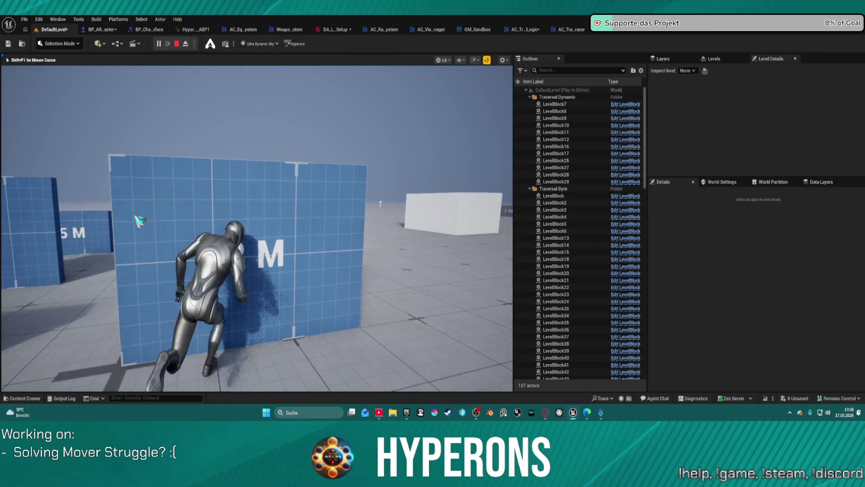
key(space)
right_click(356, 154)
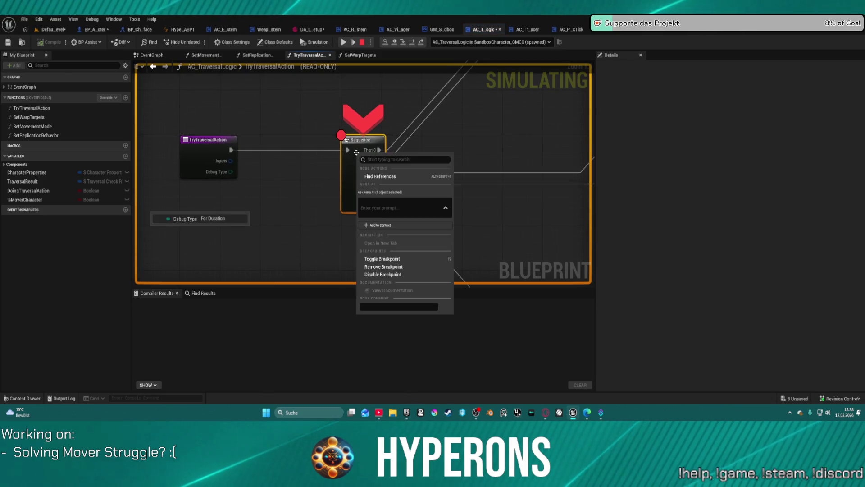
click(391, 268)
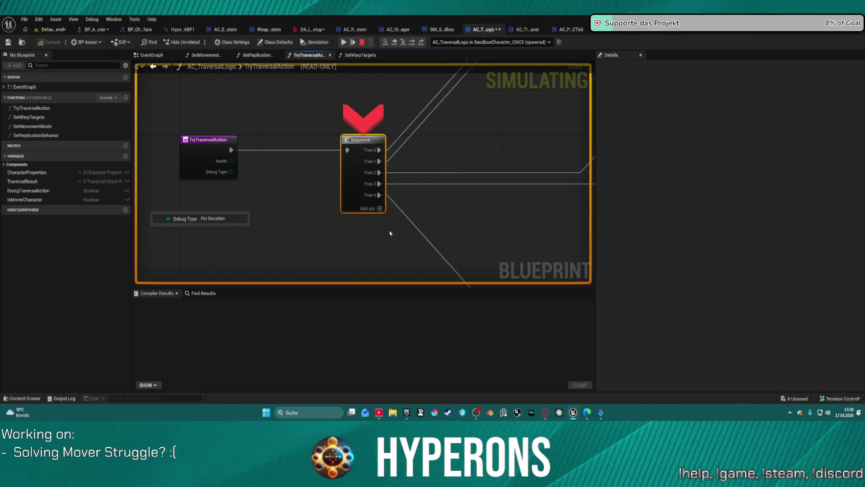
click(344, 42)
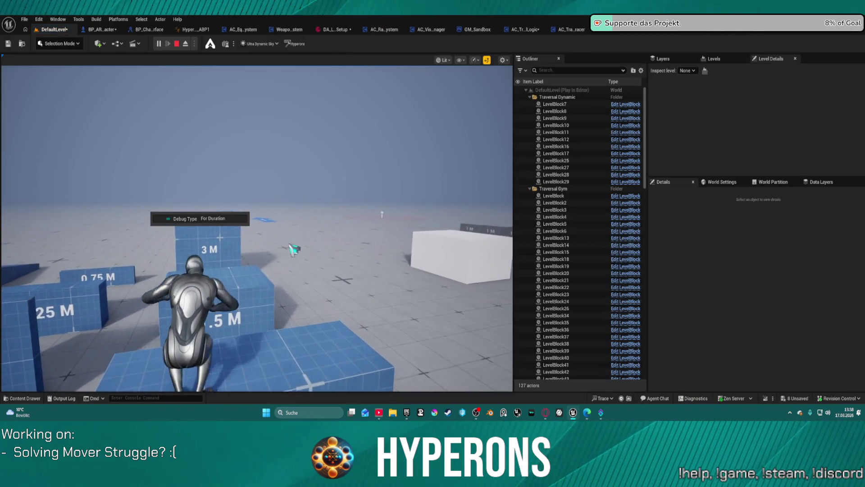
key(Escape)
Step: Set World Settings' GameMode Override to BP_ARPG_GameMode and start playing the level
click(58, 43)
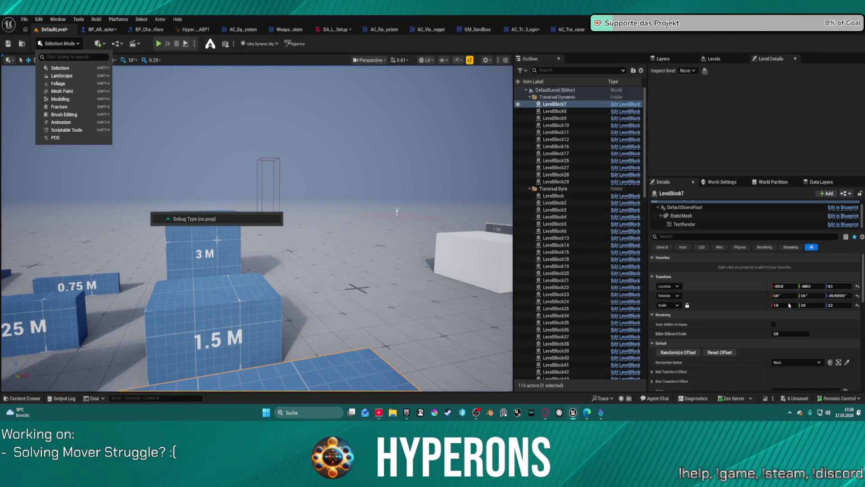
click(766, 182)
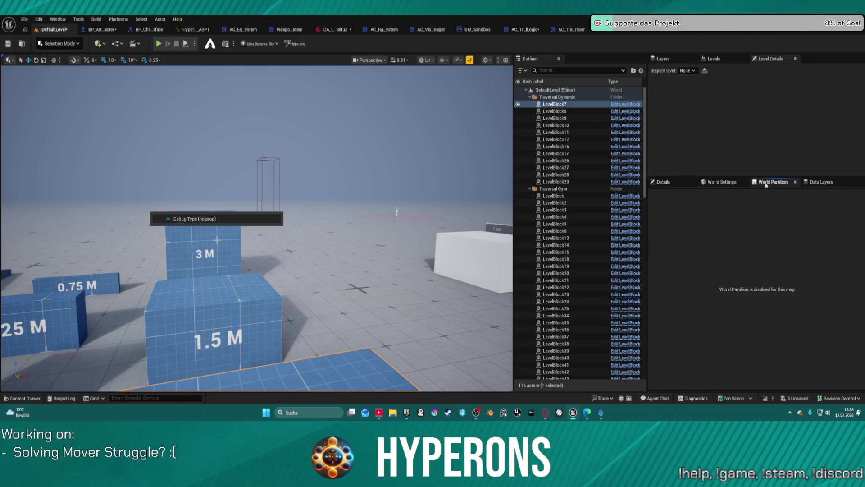
click(722, 182)
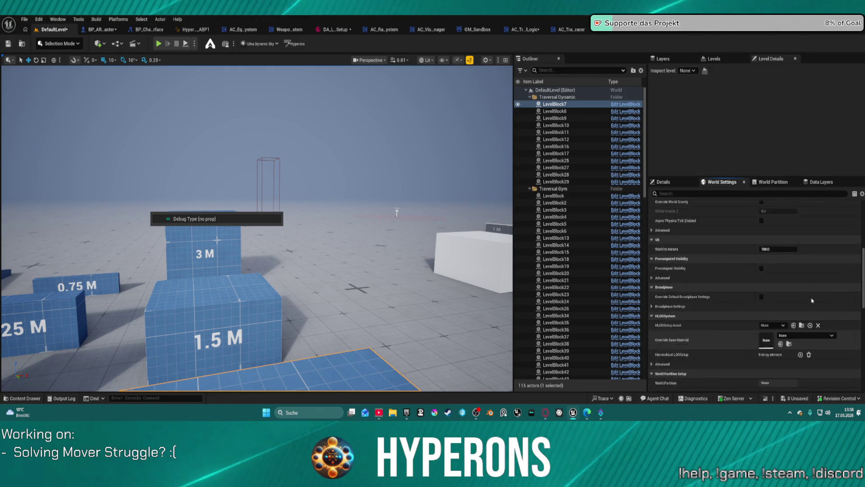
click(783, 233)
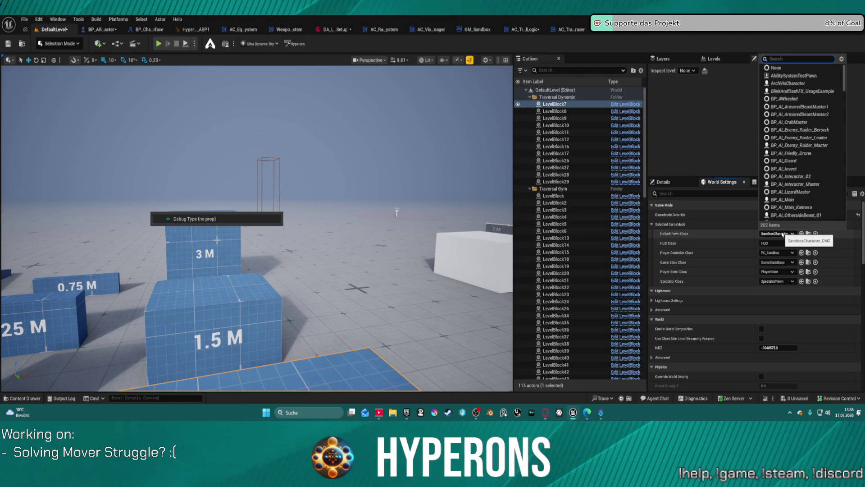
click(782, 234)
click(775, 214)
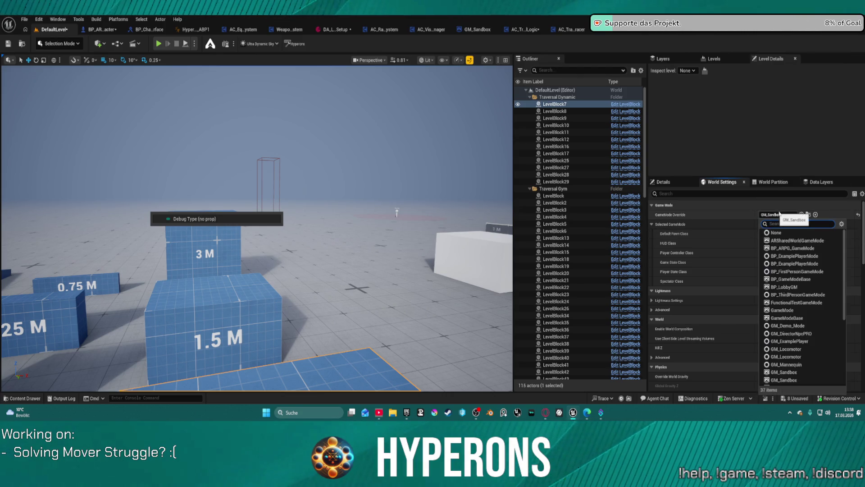
click(811, 248)
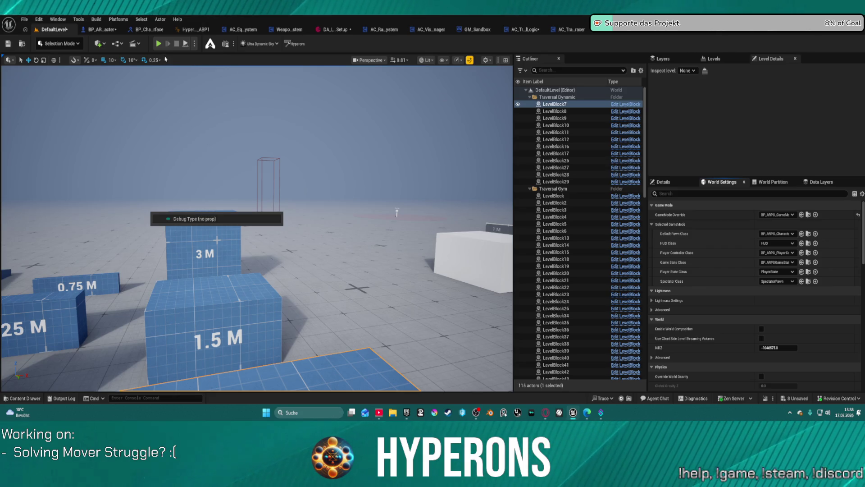
click(158, 44)
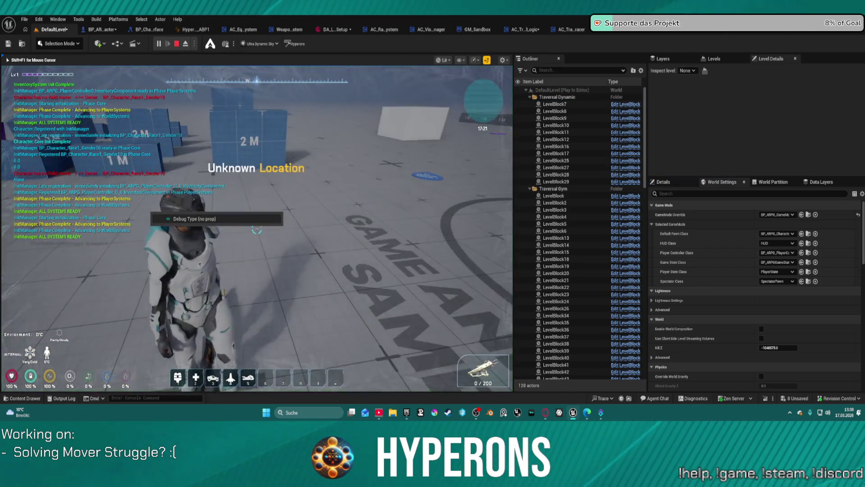
Step: Run the ARPG character onto the blue 2 M blocks, then do a second brief play test
key(w)
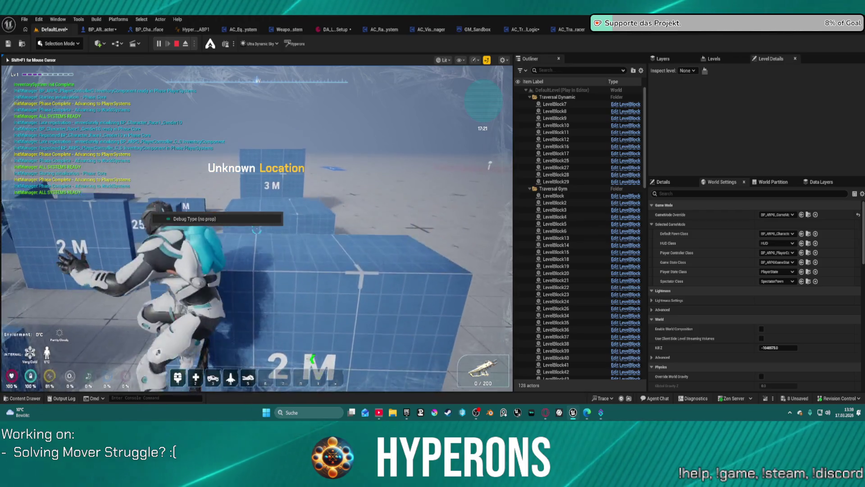
key(w)
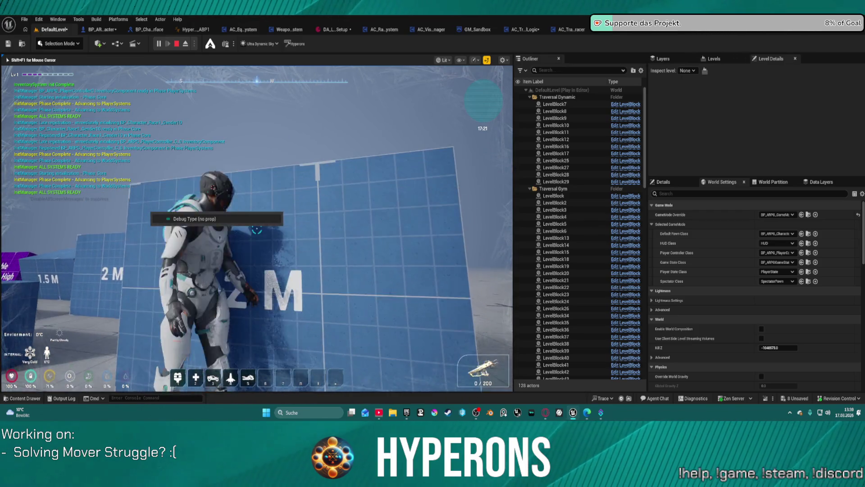
key(Escape)
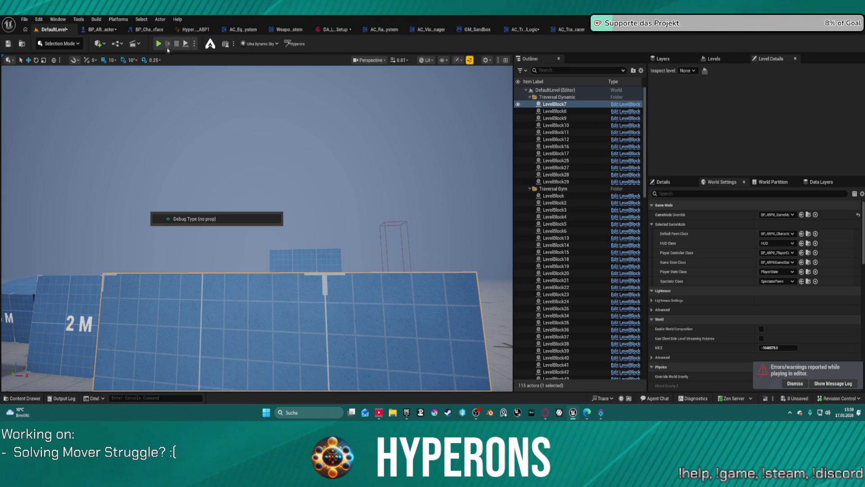
key(alt+p)
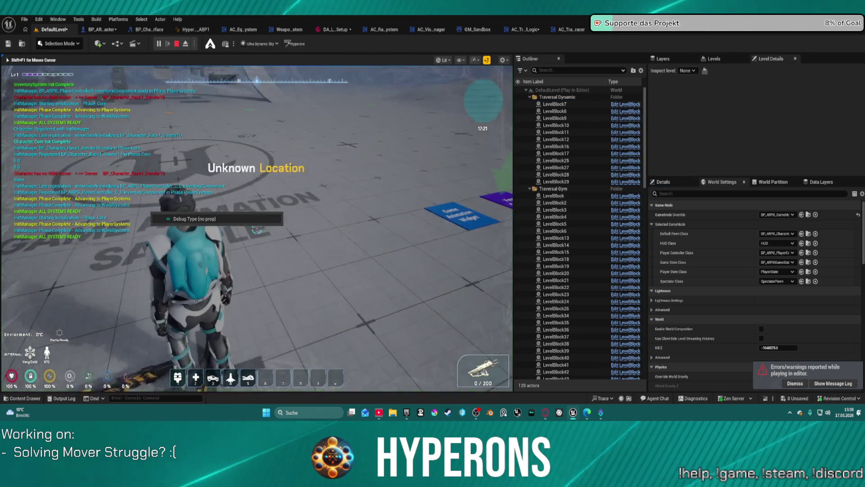
key(Escape)
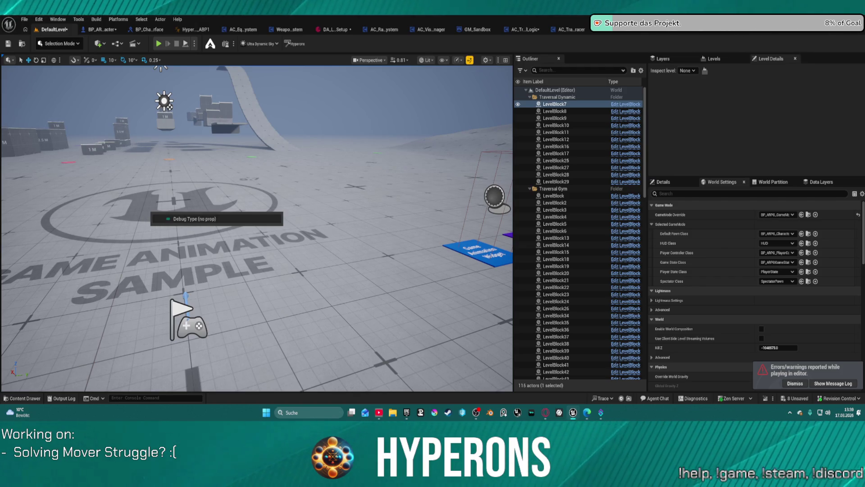
Step: Close three unneeded asset editor tabs
middle_click(752, 29)
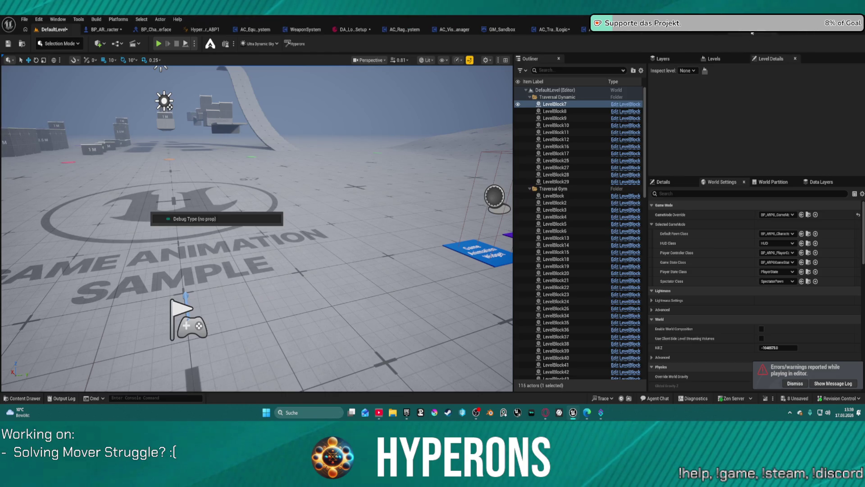
middle_click(789, 35)
middle_click(790, 35)
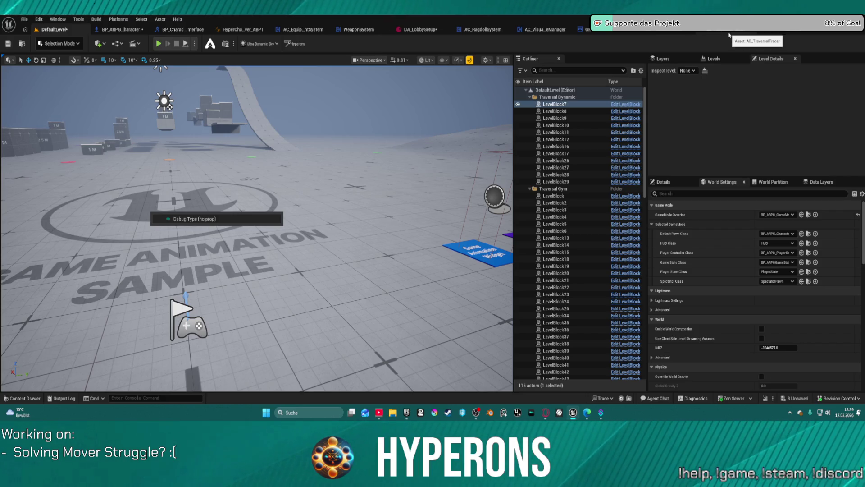
Step: Add a breakpoint to the Sequence node in AC_TraversalLogic's TryTraversalAction graph
click(672, 34)
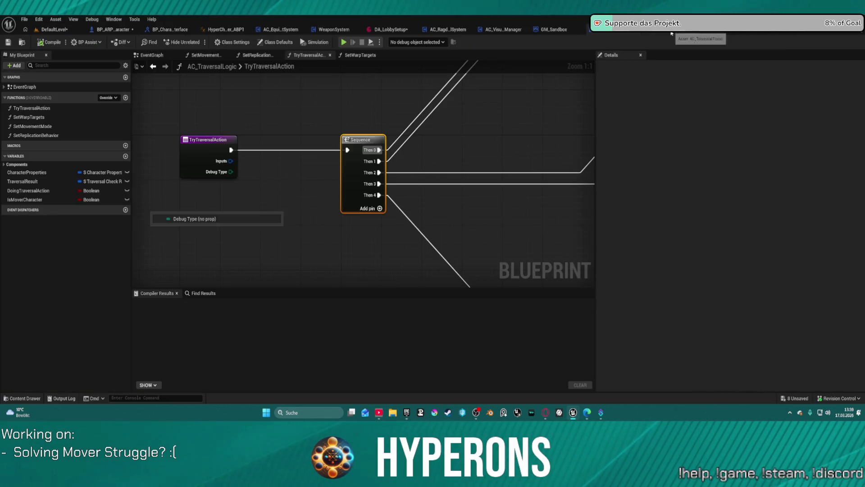
right_click(361, 138)
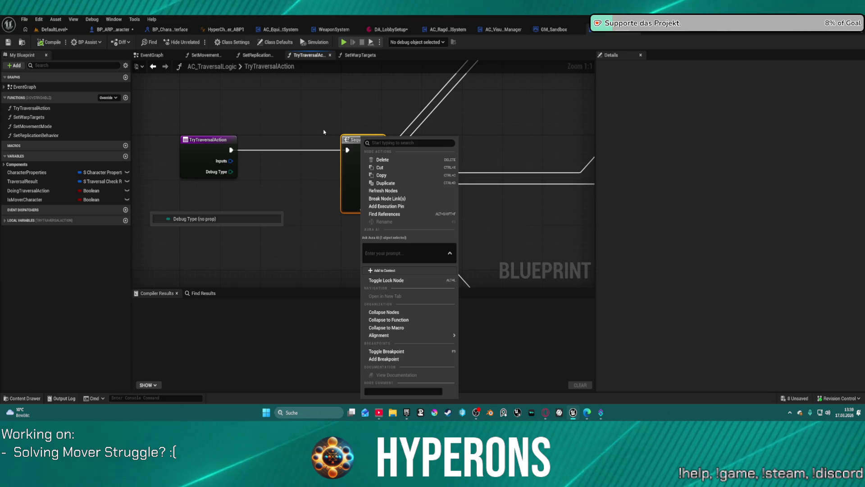
mouse_move(406, 335)
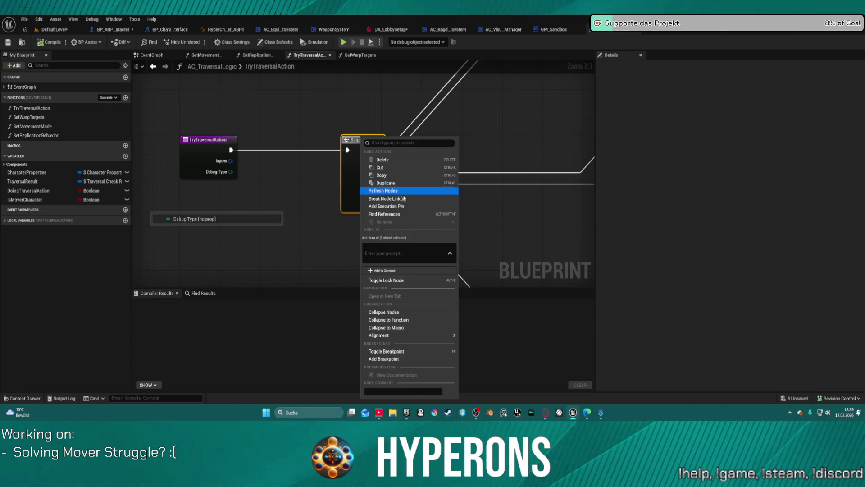
click(413, 359)
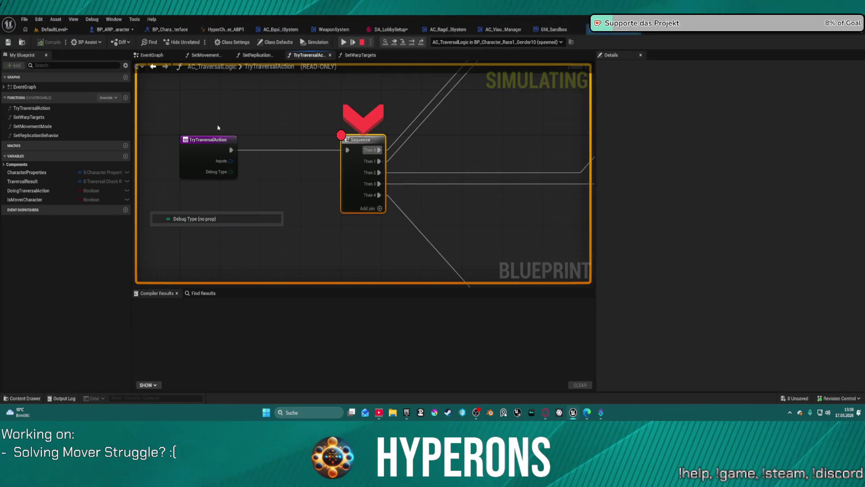
Step: Remove the breakpoint from the Sequence node
right_click(355, 142)
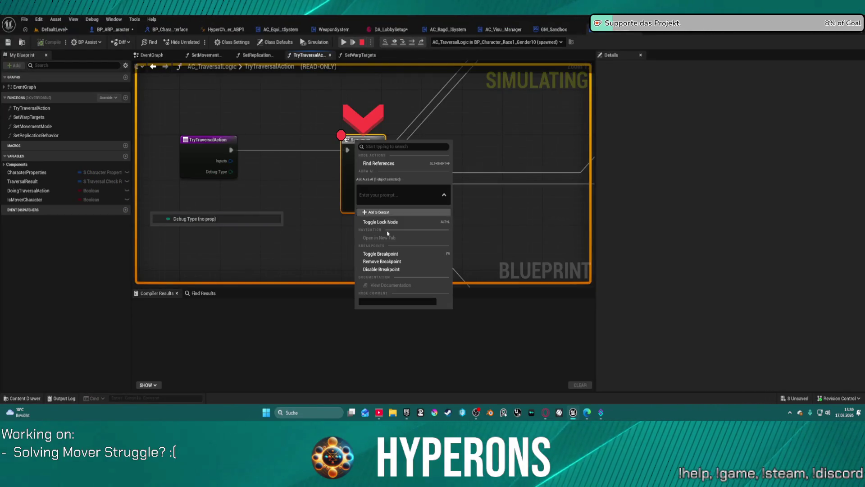
click(388, 262)
drag(437, 115, 416, 132)
Step: Step over twice so execution moves past the capsule trace and lands on the Branch node
scroll(415, 167, down, 5)
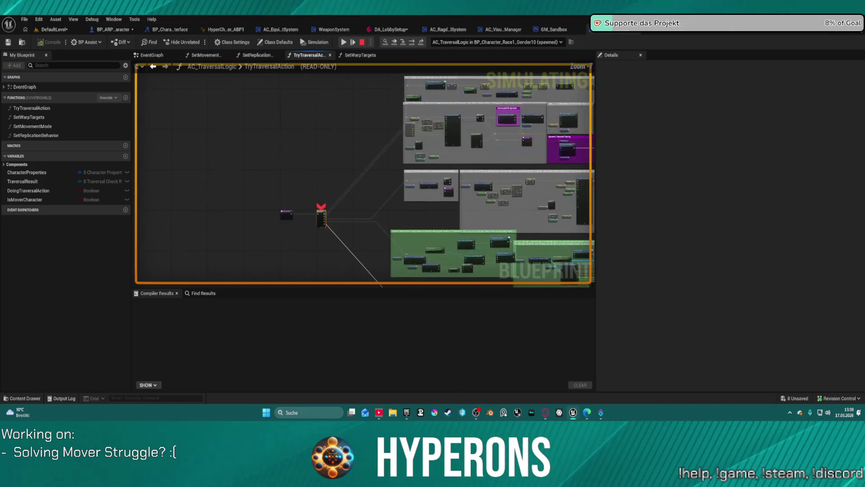
scroll(416, 167, up, 5)
mouse_move(330, 169)
mouse_down()
mouse_move(397, 180)
mouse_move(525, 165)
mouse_move(503, 119)
mouse_move(421, 158)
mouse_move(280, 189)
mouse_move(370, 165)
mouse_up()
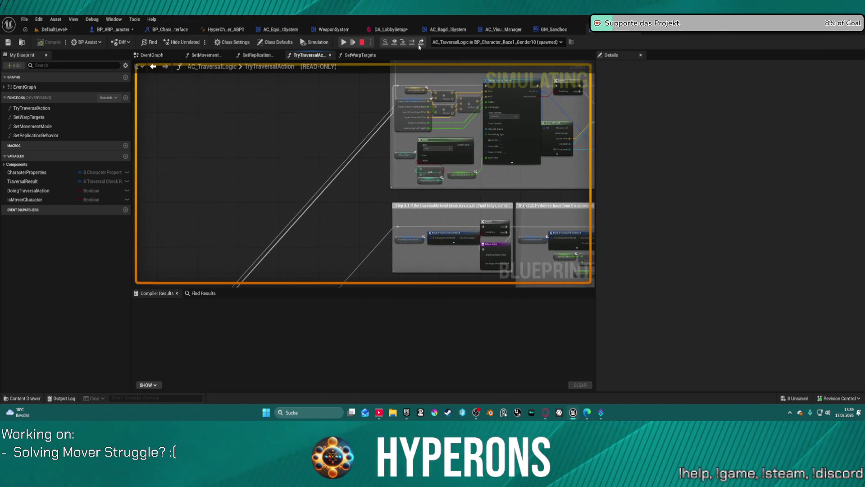
key(F10)
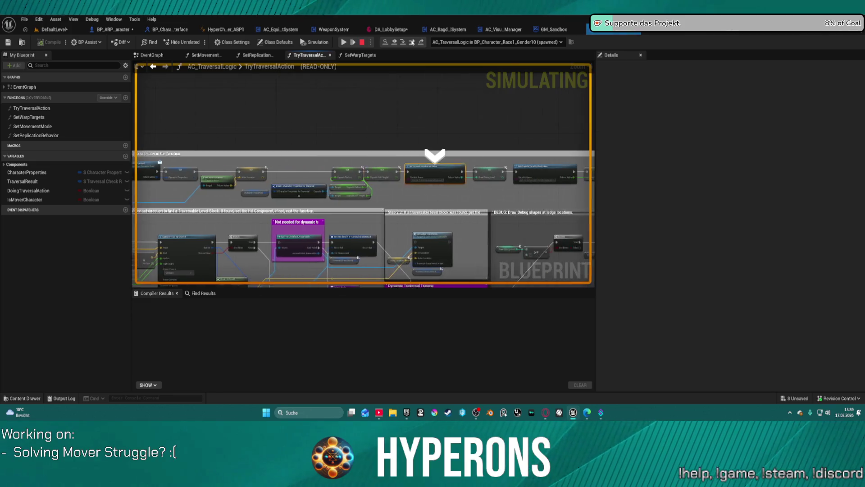
key(F10)
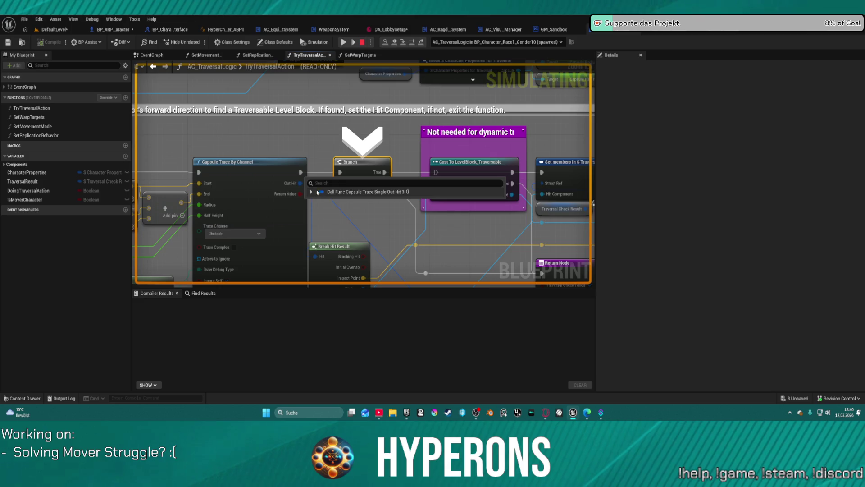
Step: Expand the Out Hit debug value to inspect its hit fields, then collapse it
click(311, 192)
scroll(376, 273, down, 1)
scroll(376, 273, down, 3)
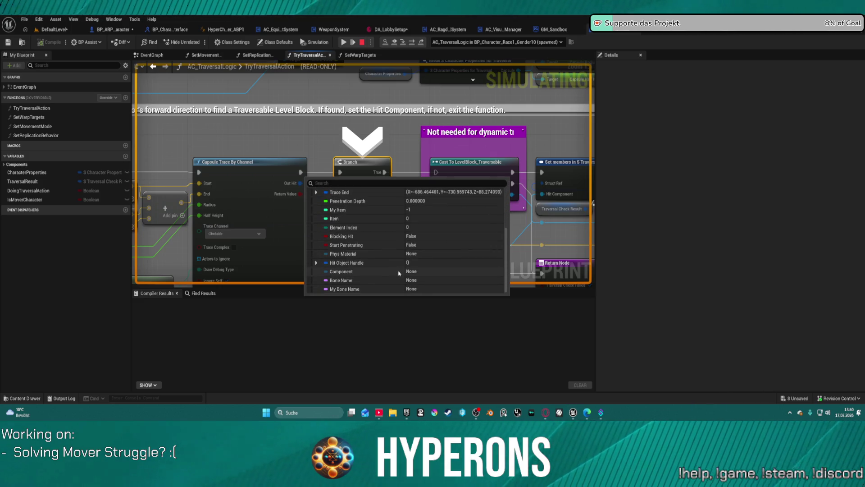
scroll(399, 273, up, 3)
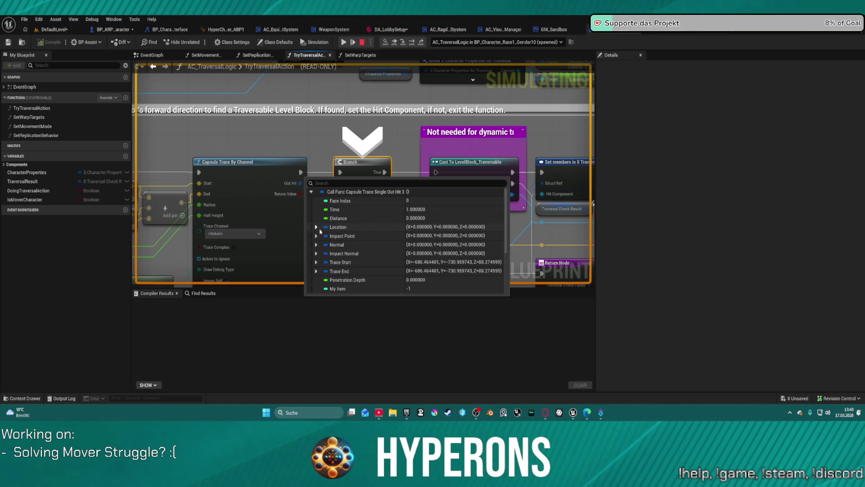
click(310, 192)
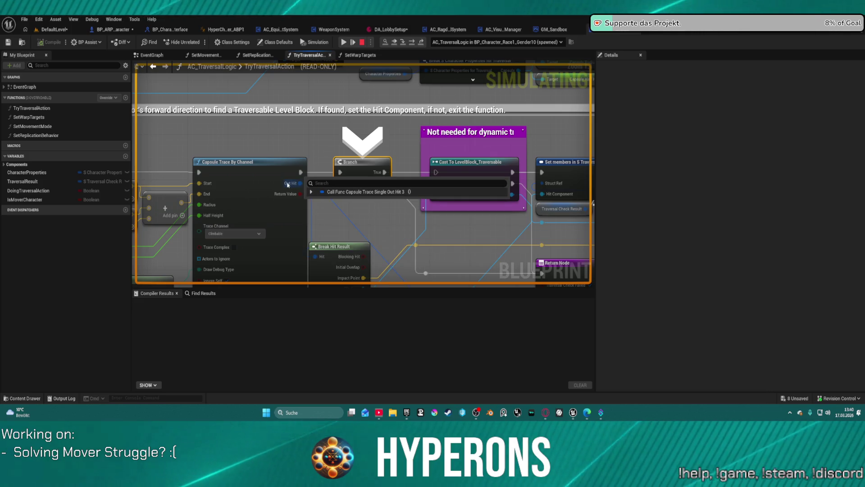
Step: Step to the Capsule Trace By Channel node and read its Radius and Half Height values
key(F10)
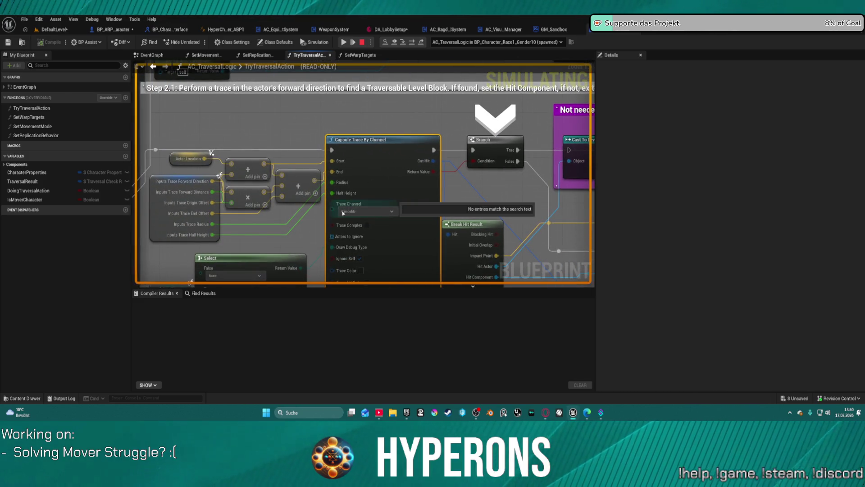
mouse_move(338, 203)
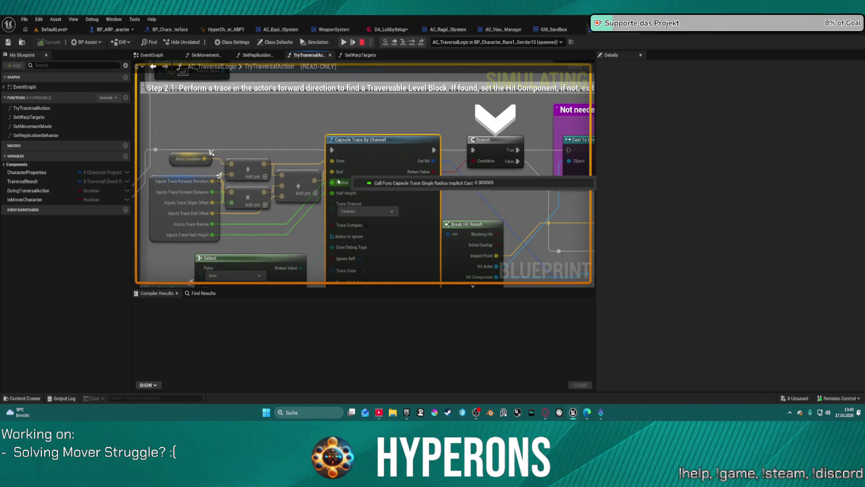
key(F10)
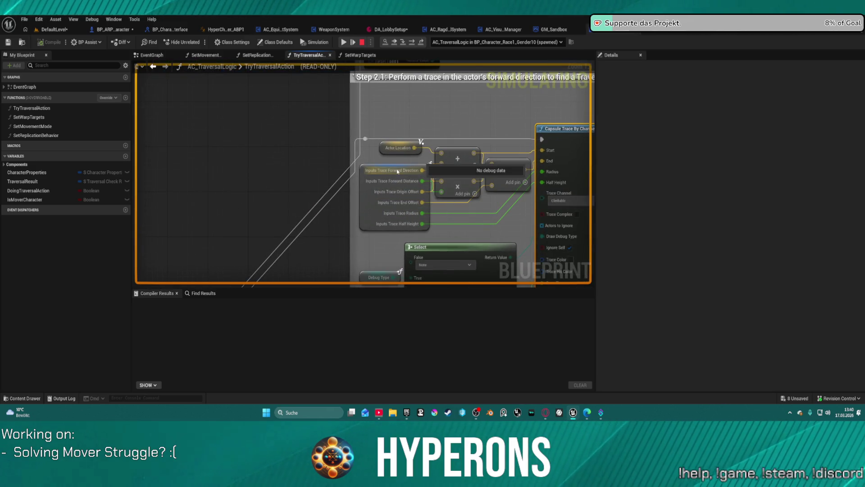
mouse_move(408, 193)
mouse_move(397, 148)
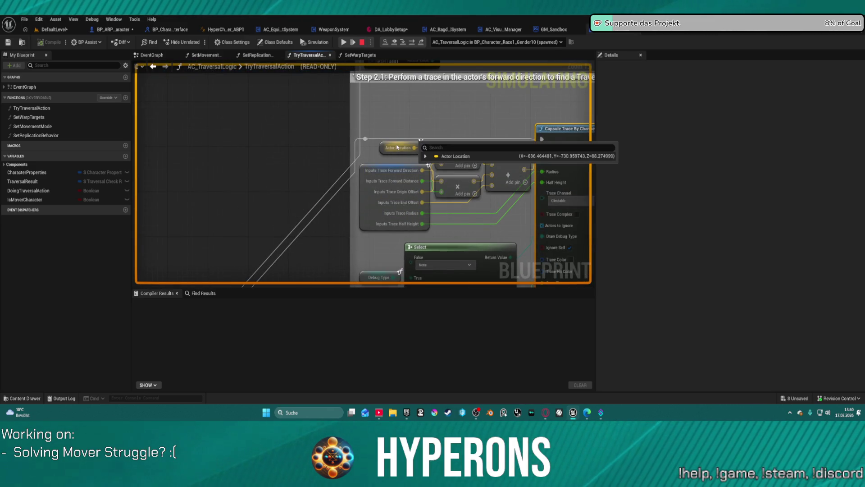
Step: Keep stepping through the trace inputs until paused at the Branch, checking pin values along the way
key(F10)
mouse_move(320, 163)
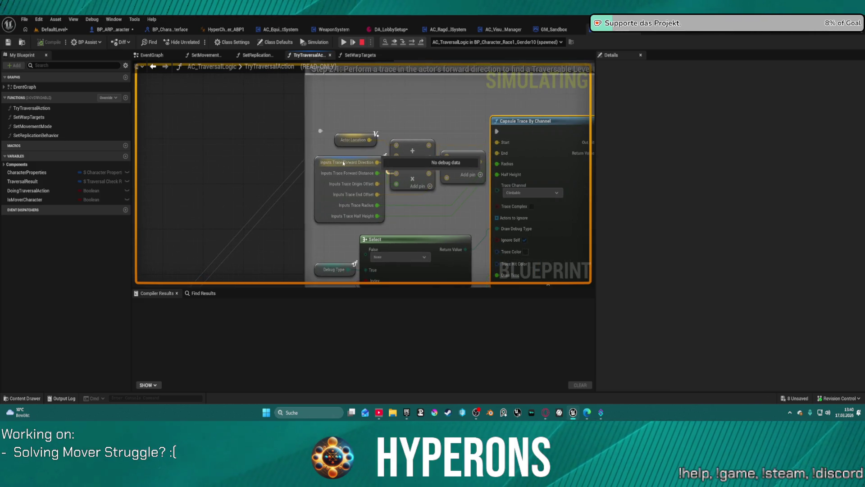
key(F10)
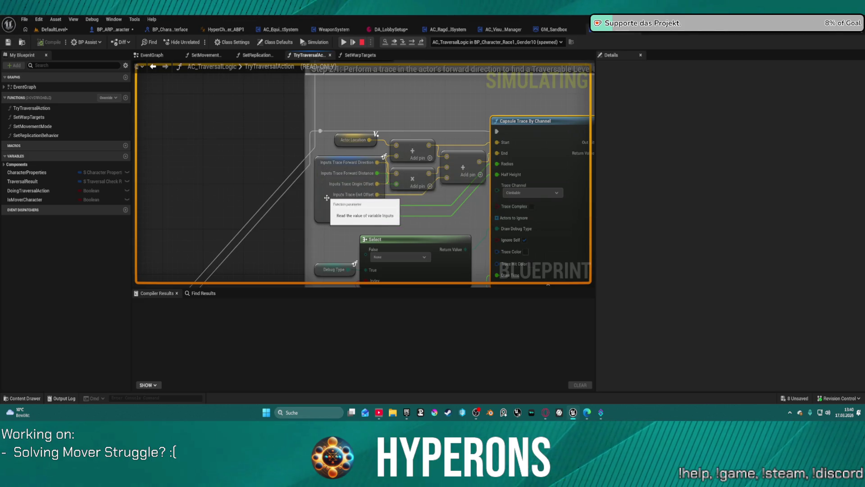
key(F10)
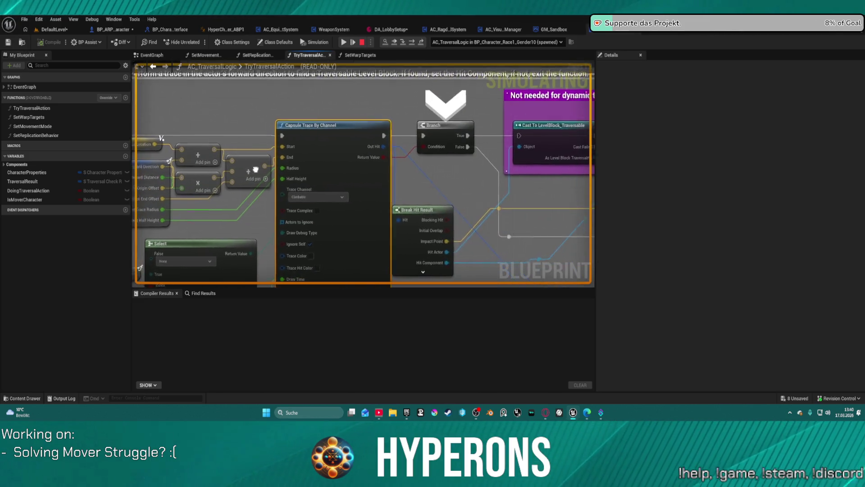
mouse_move(463, 159)
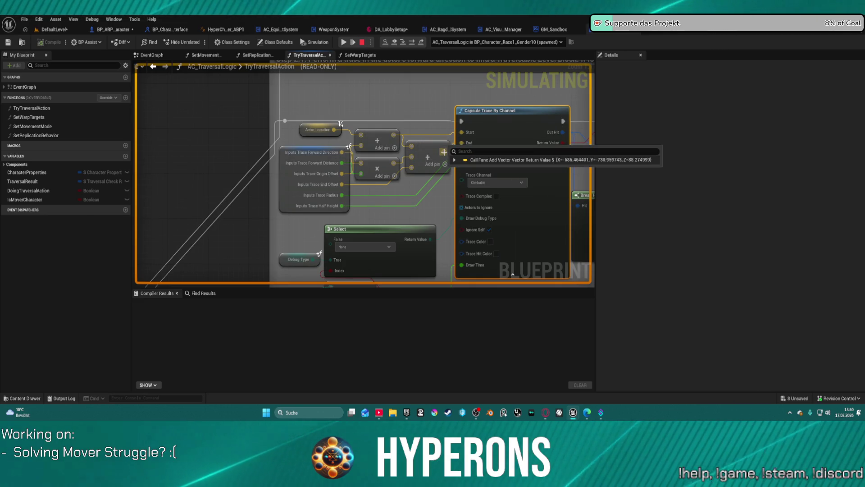
key(F10)
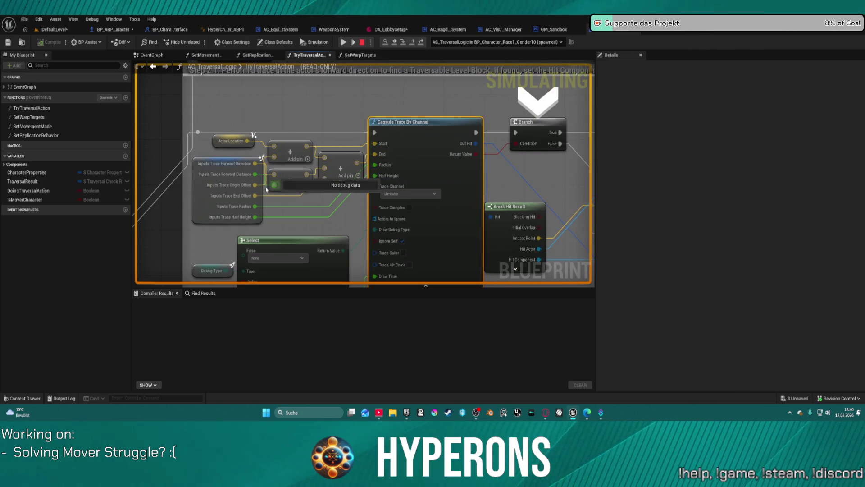
mouse_move(254, 177)
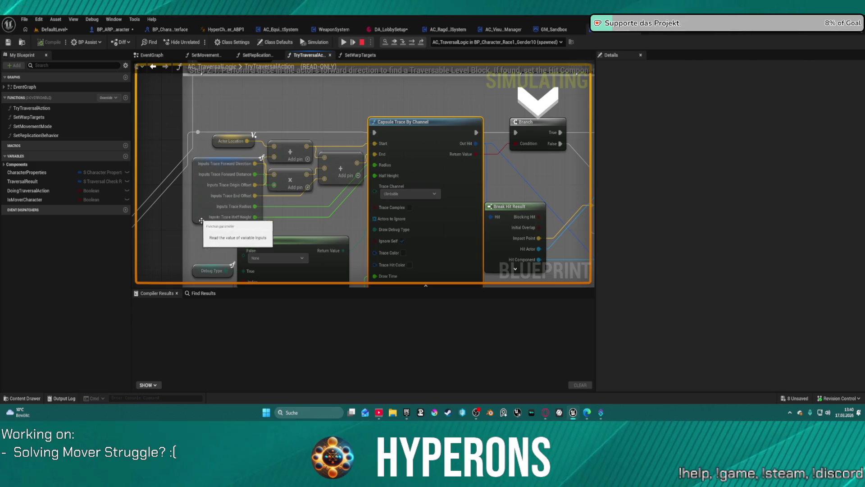
mouse_move(254, 195)
mouse_move(382, 167)
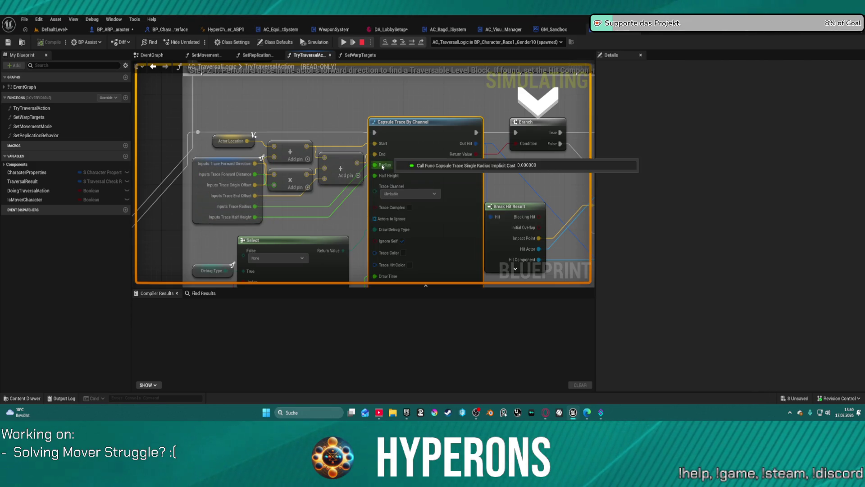
mouse_move(245, 209)
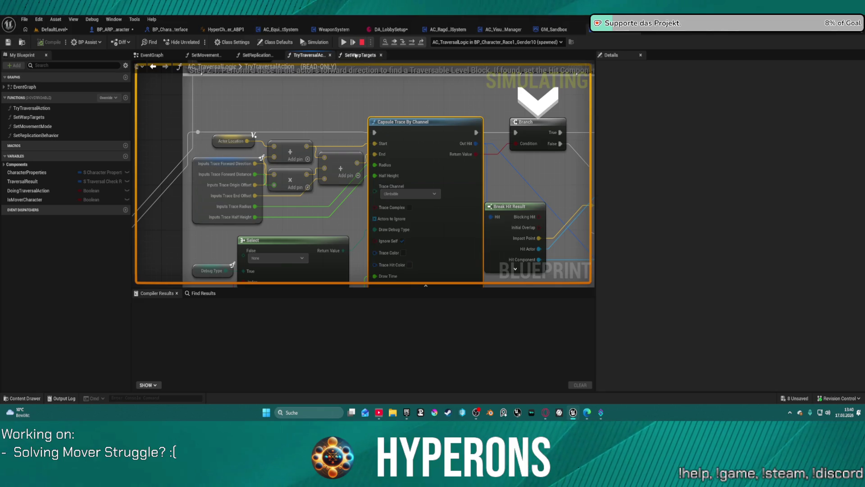
Step: Stop the simulation and return to BP_ARPG_Character's MOVEMENTS event graph
click(361, 42)
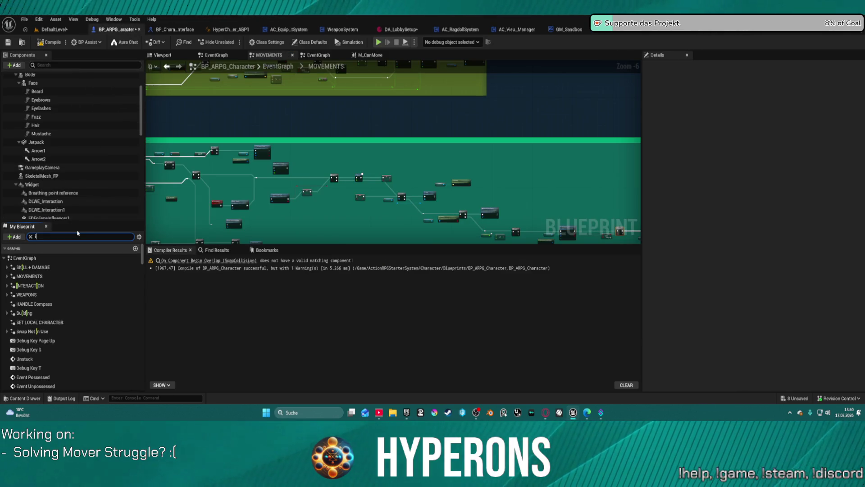
Step: Filter My Blueprint for 'input' and search Find Results for 'input trace', which returns nothing
text(m)
text(i)
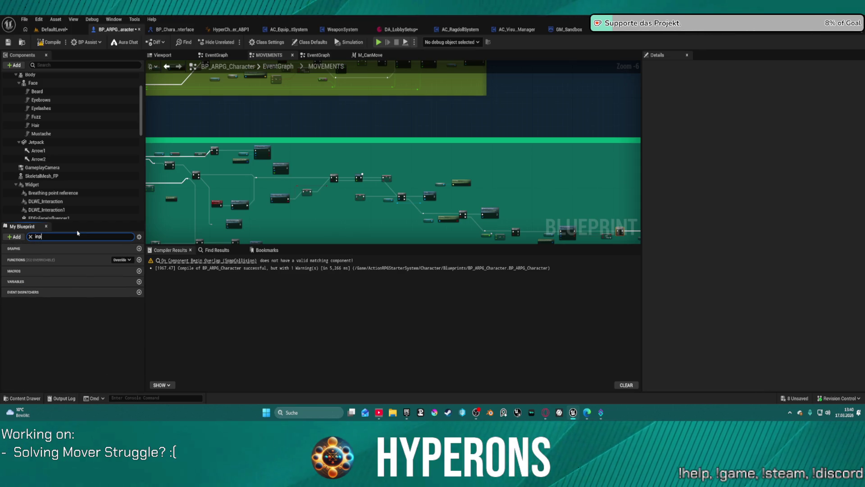
text(ut)
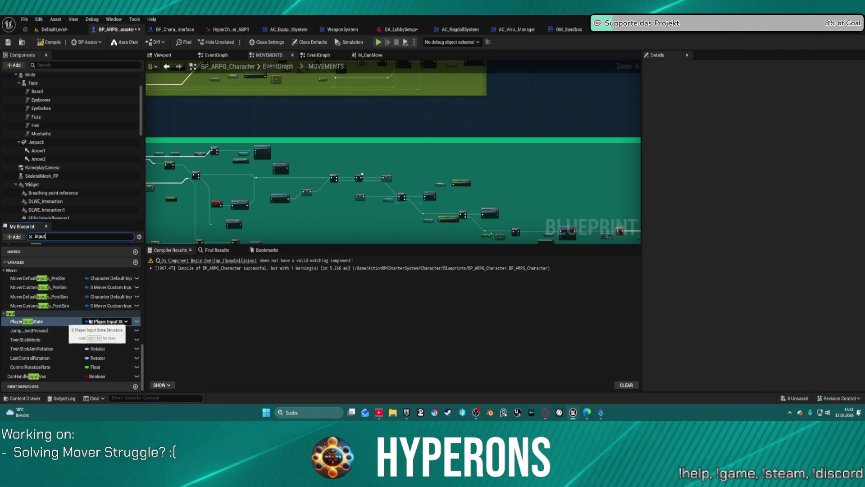
click(224, 252)
text(inputtrace)
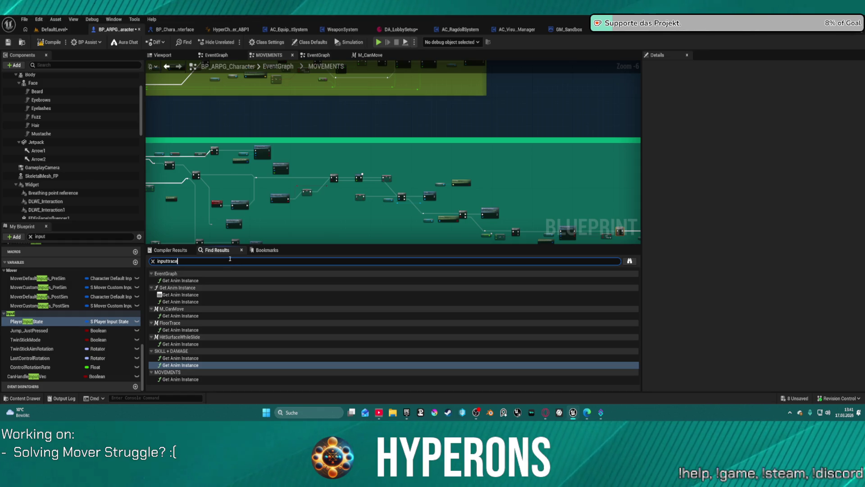
key(Return)
click(169, 260)
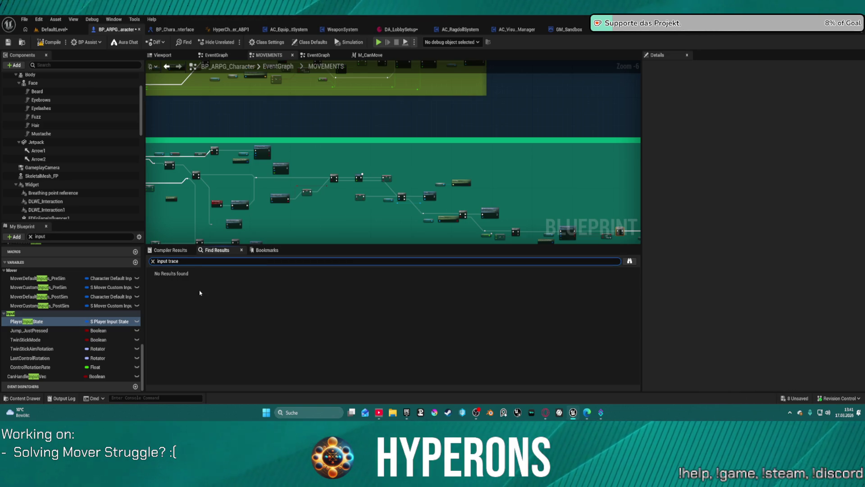
Step: Show the character preview with the PlayerInputState variable's details
scroll(69, 201, down, 10)
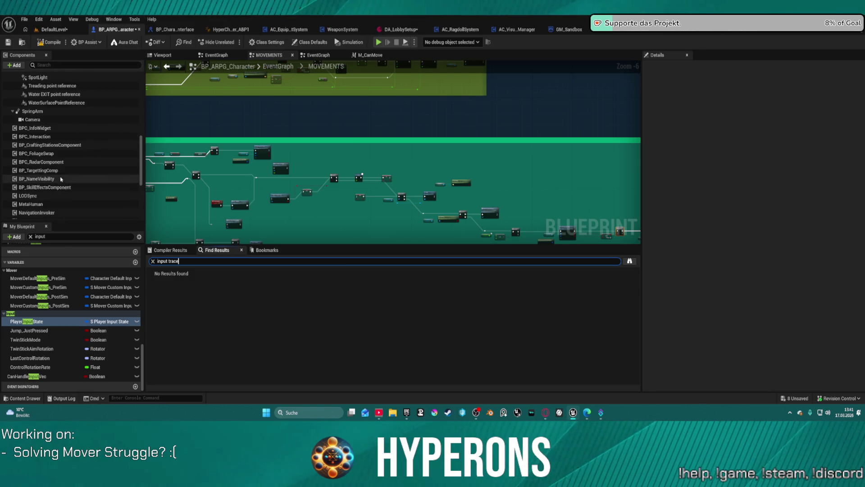
scroll(63, 180, down, 2)
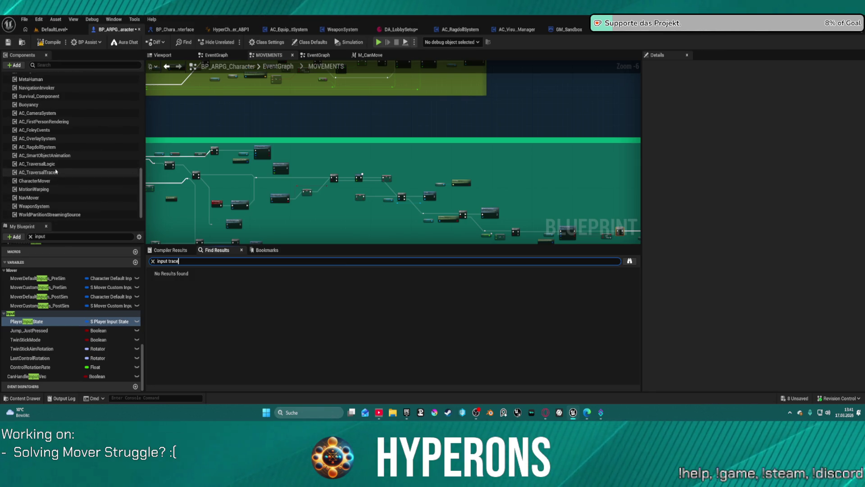
click(63, 177)
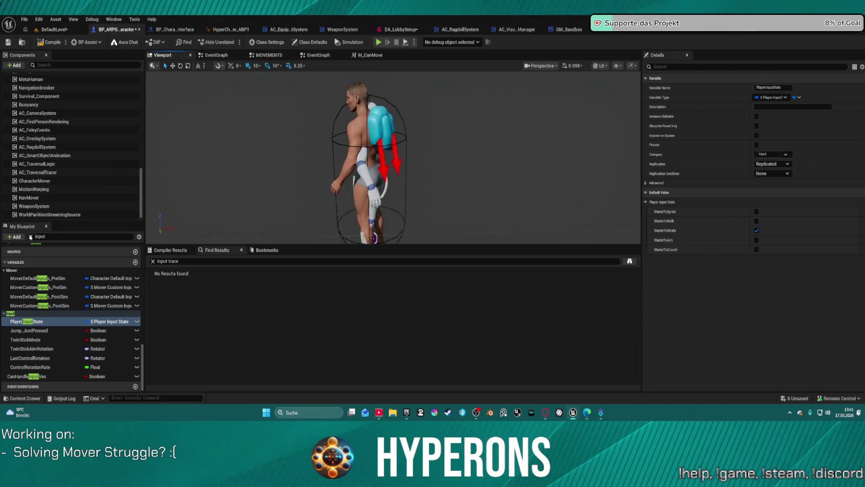
Step: Clear the My Blueprint filter and review the AC_TraversalTracer and SkeletalMesh component details
click(31, 236)
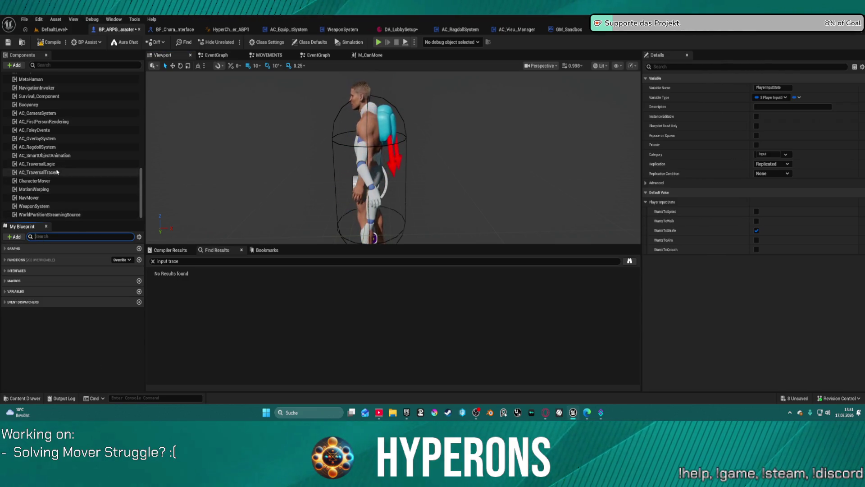
scroll(55, 176, up, 1)
click(55, 185)
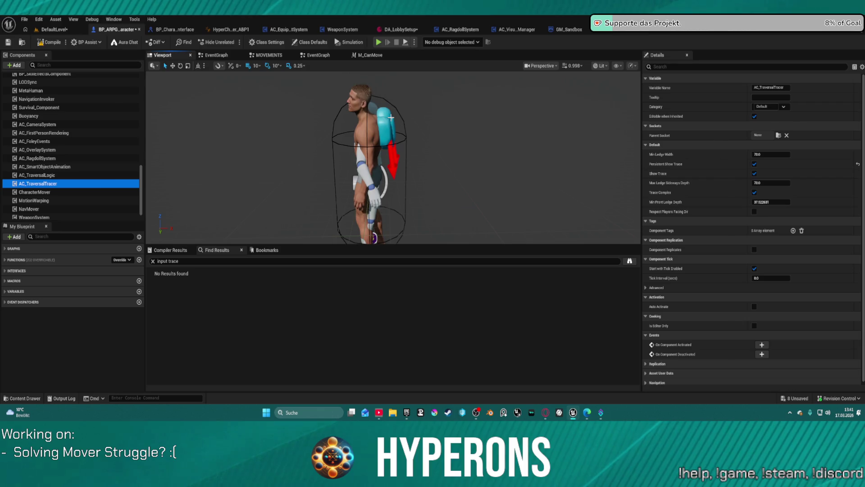
scroll(45, 109, up, 10)
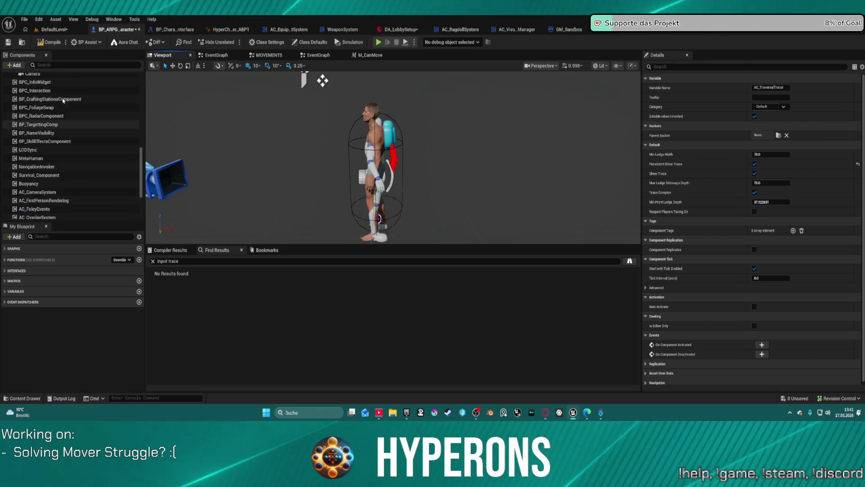
click(44, 110)
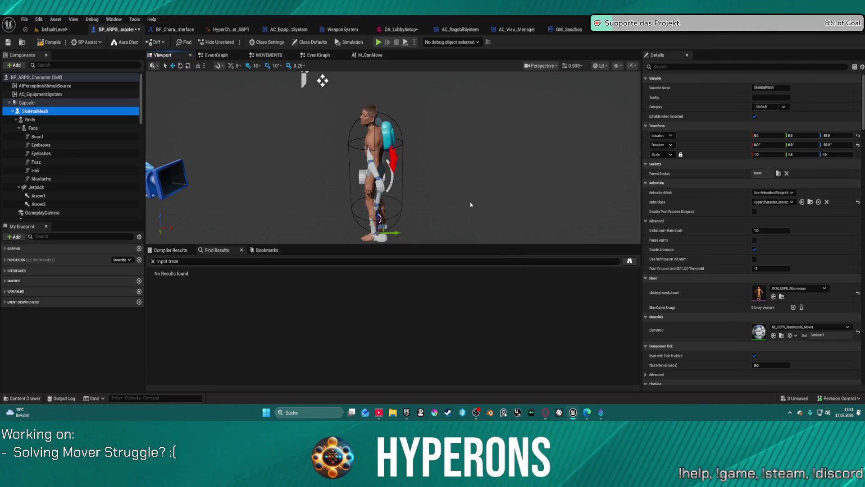
Step: Check the GameplayCamera settings, then start Play-In-Editor despite the compile errors
scroll(59, 176, down, 3)
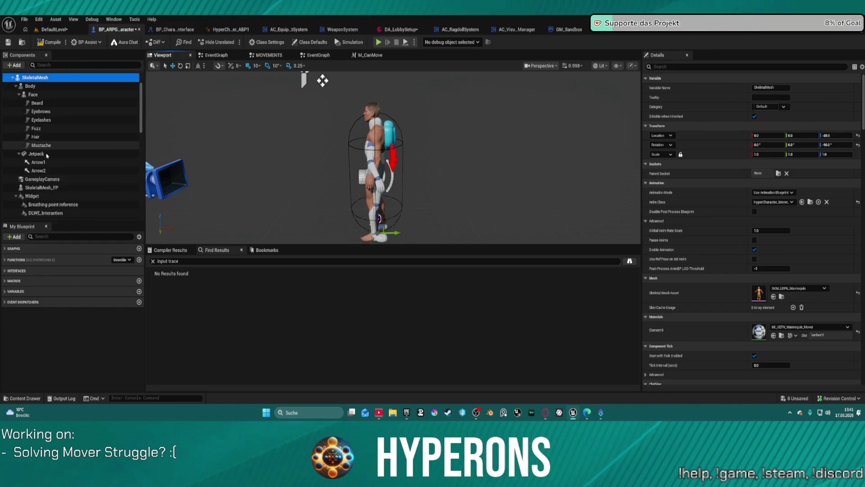
click(59, 169)
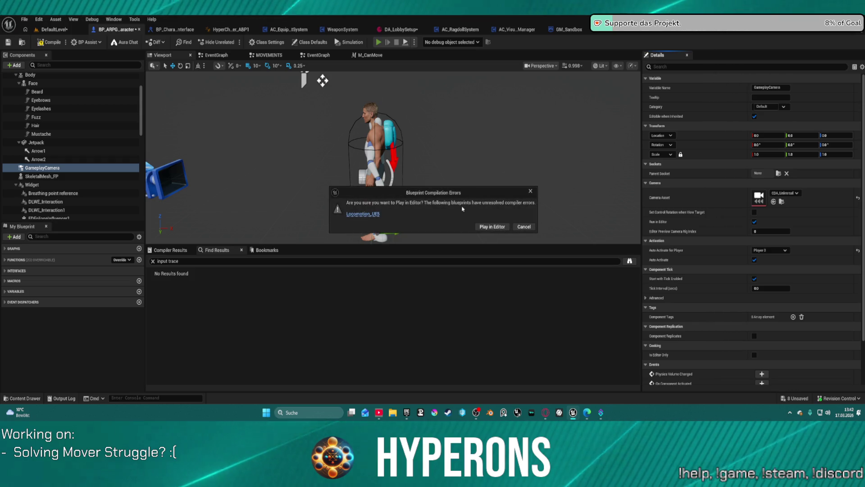
click(489, 227)
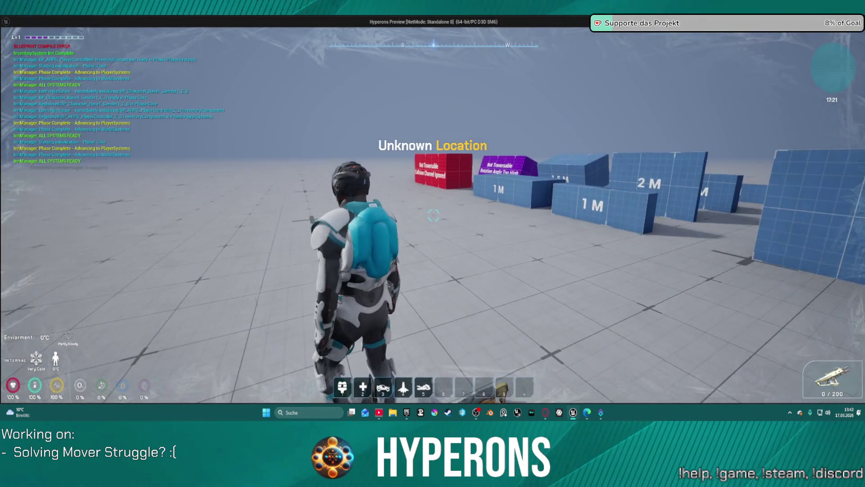
Step: Run the character to the blue blocks, climb one and run along them, then quit with Esc
key(w)
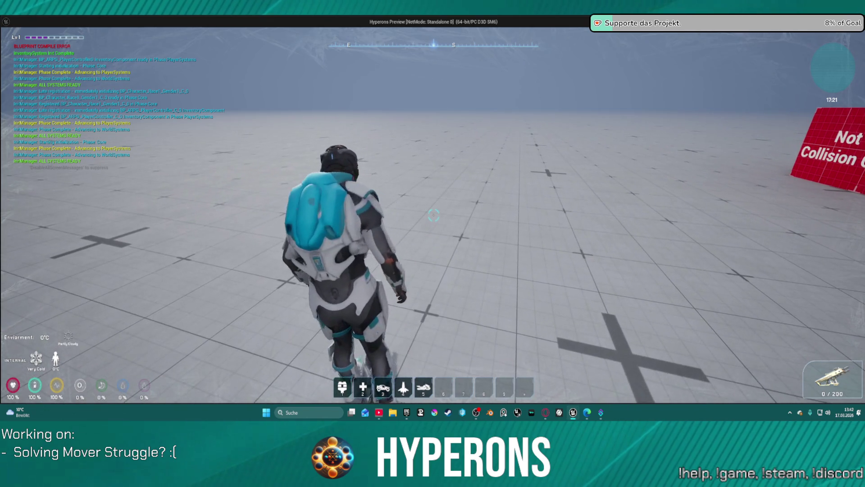
key(s)
key(w)
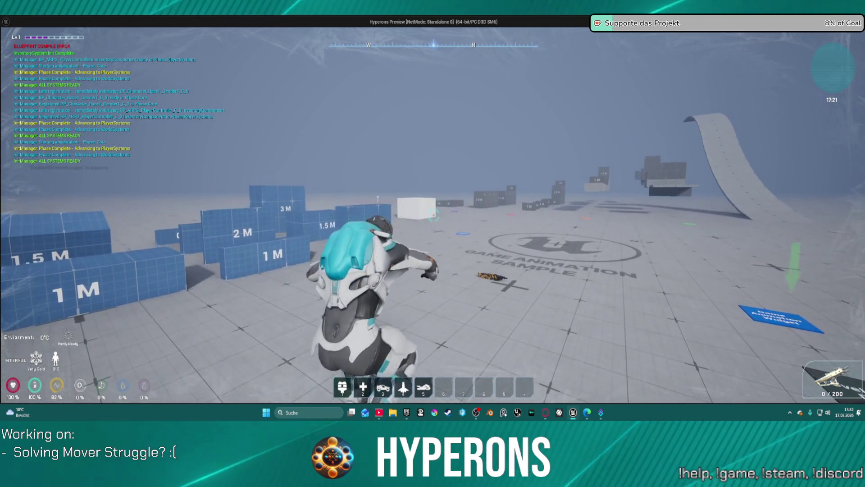
key(w)
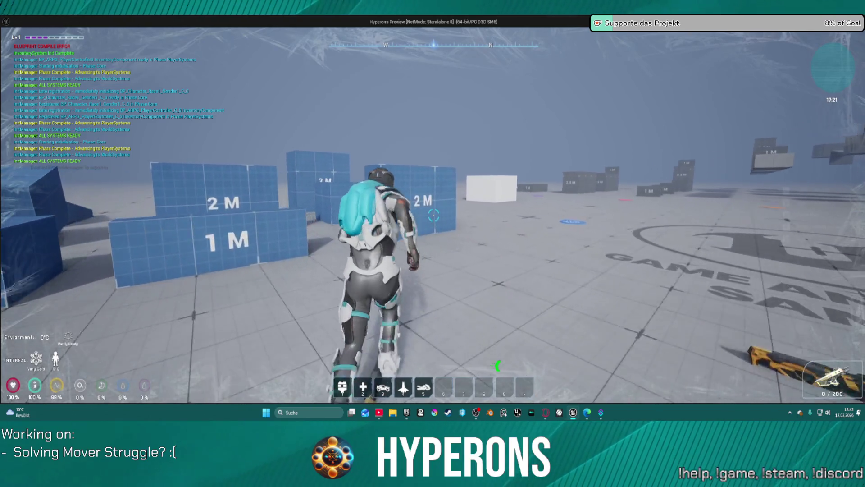
key(w)
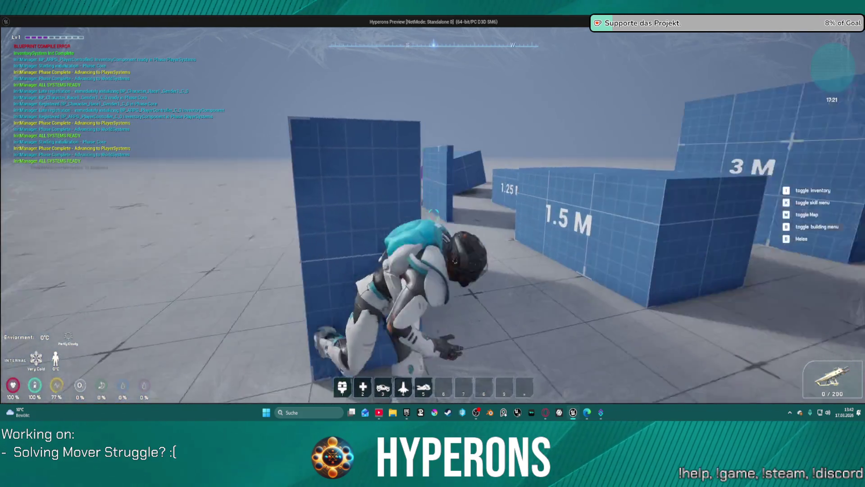
key(Escape)
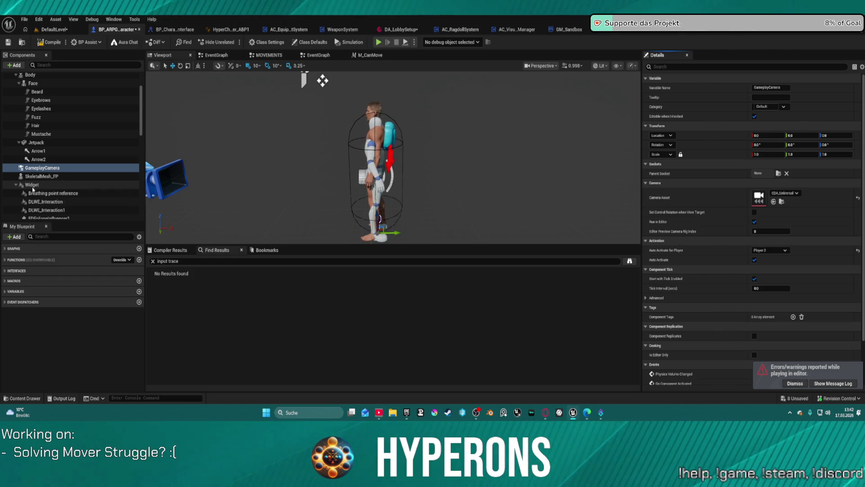
click(16, 185)
click(37, 184)
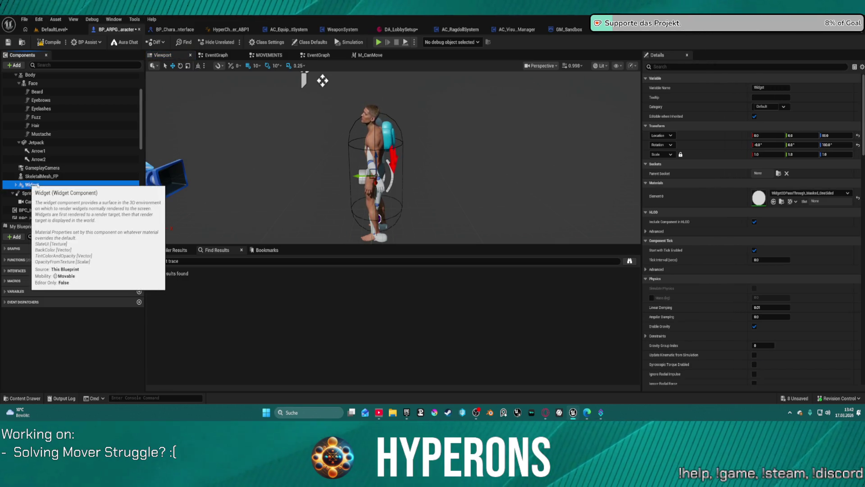
scroll(99, 166, up, 3)
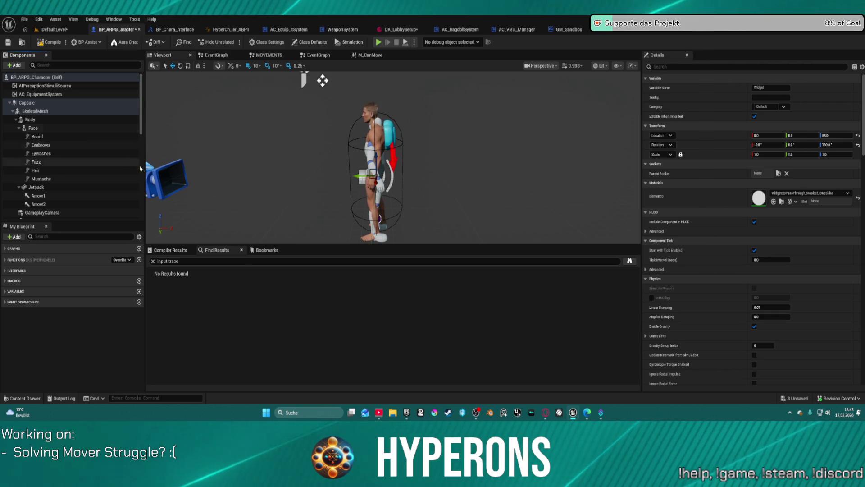
click(365, 155)
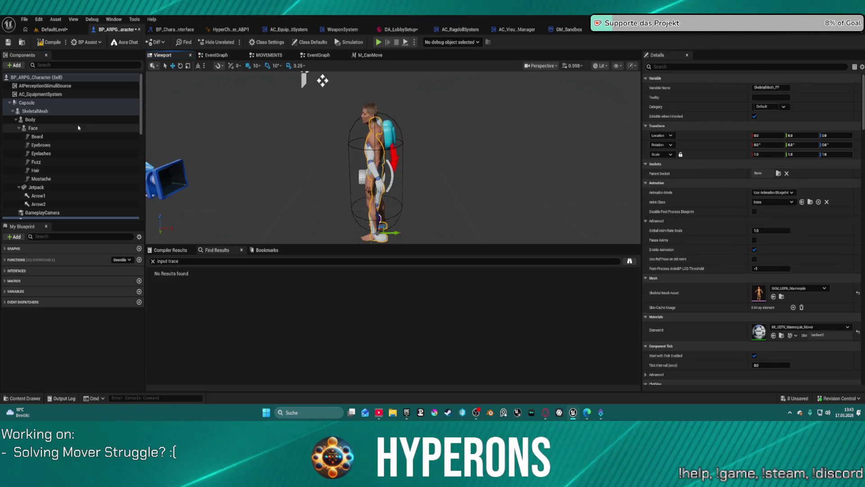
mouse_move(323, 80)
mouse_down()
mouse_move(319, 92)
mouse_move(238, 141)
mouse_move(316, 121)
mouse_move(440, 120)
mouse_move(318, 155)
mouse_move(307, 120)
mouse_move(210, 153)
mouse_up()
click(35, 111)
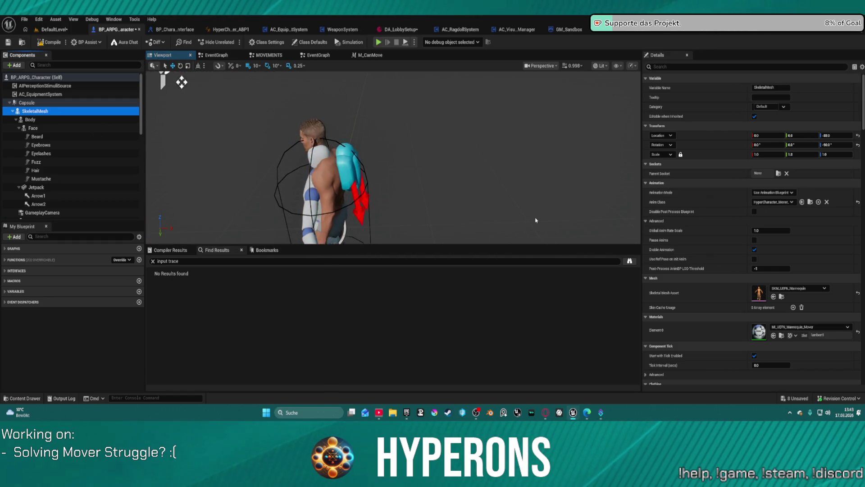
scroll(841, 200, down, 10)
scroll(841, 200, down, 15)
scroll(766, 236, down, 10)
click(753, 216)
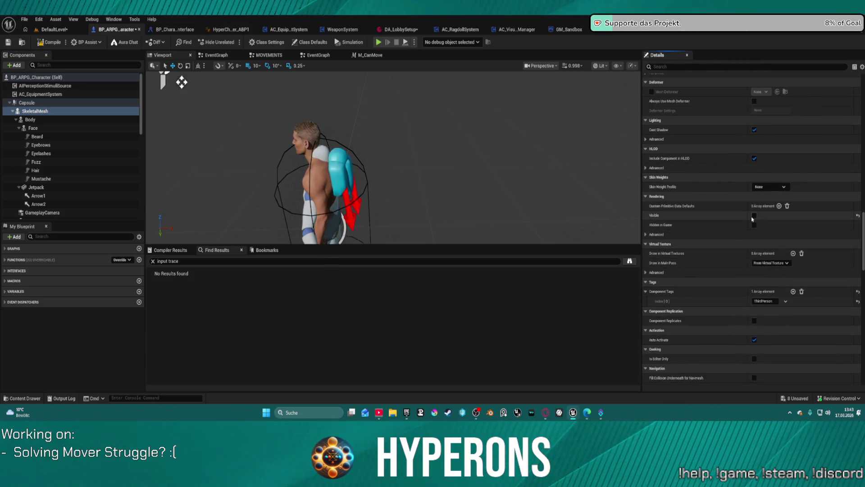
click(754, 216)
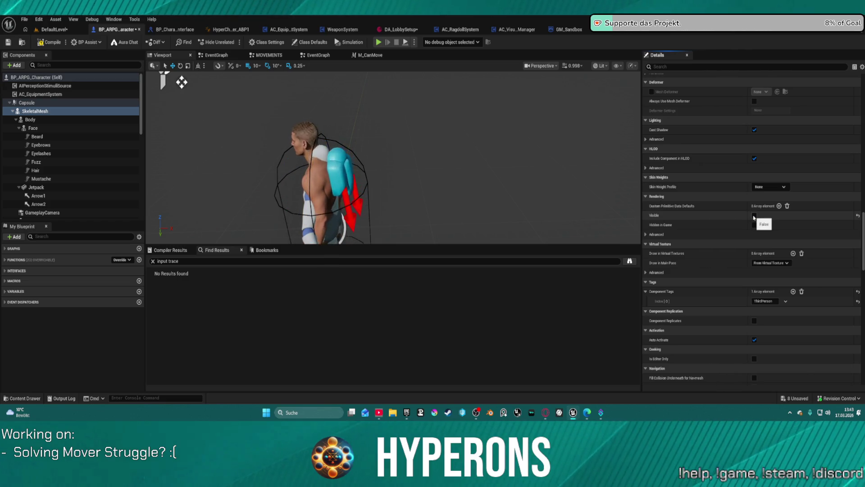
click(753, 216)
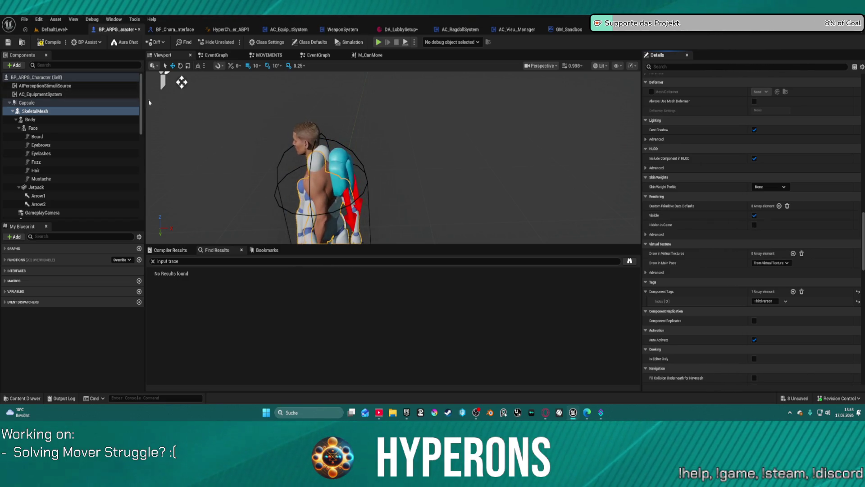
Step: Compile BP_ARPG_Character and check the Compiler Results for the single warning
click(51, 44)
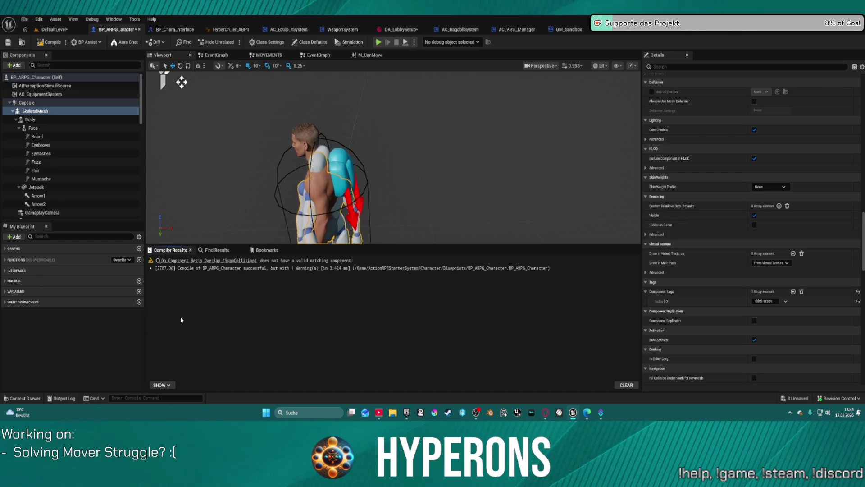
Step: Review the Capsule component's Details, then switch to SandboxCharacter_Mover's viewport
click(27, 103)
scroll(796, 199, up, 15)
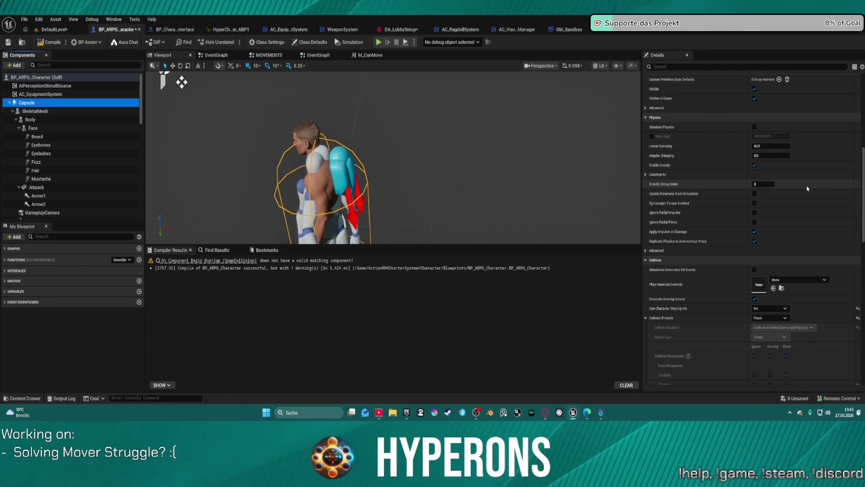
scroll(807, 189, down, 5)
scroll(412, 175, down, 5)
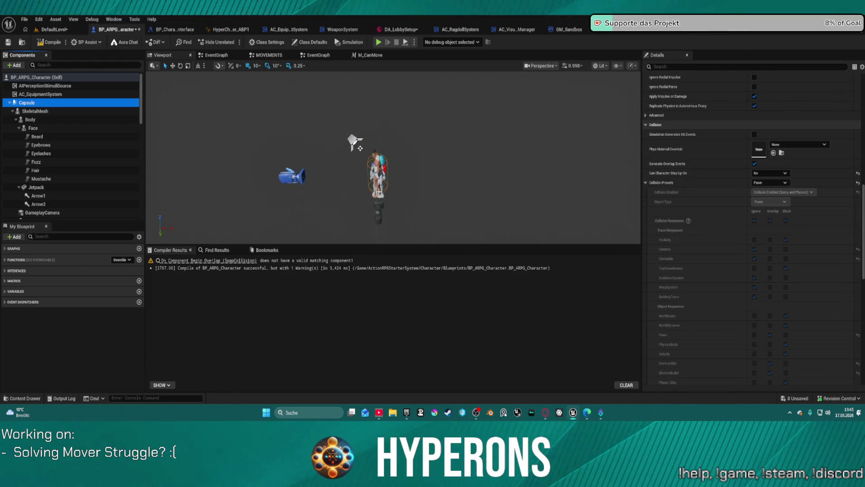
scroll(393, 157, up, 5)
scroll(214, 182, up, 4)
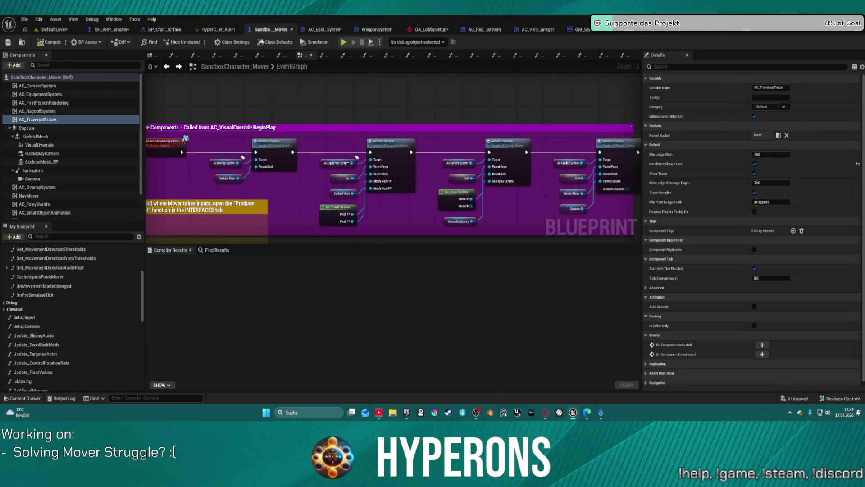
click(155, 56)
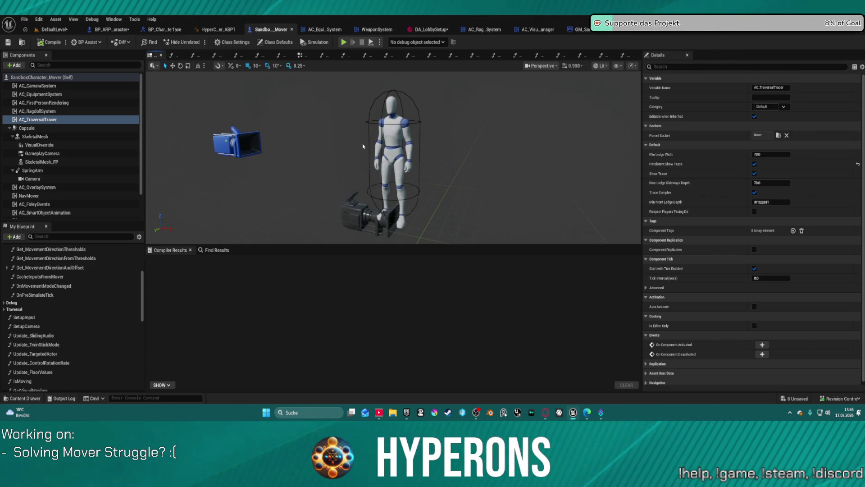
Step: Orbit and zoom around the SandboxCharacter_Mover mannequin, then go back to BP_ARPG_Character
mouse_move(363, 152)
mouse_down()
mouse_move(349, 151)
mouse_move(347, 128)
mouse_up()
scroll(393, 158, down, 3)
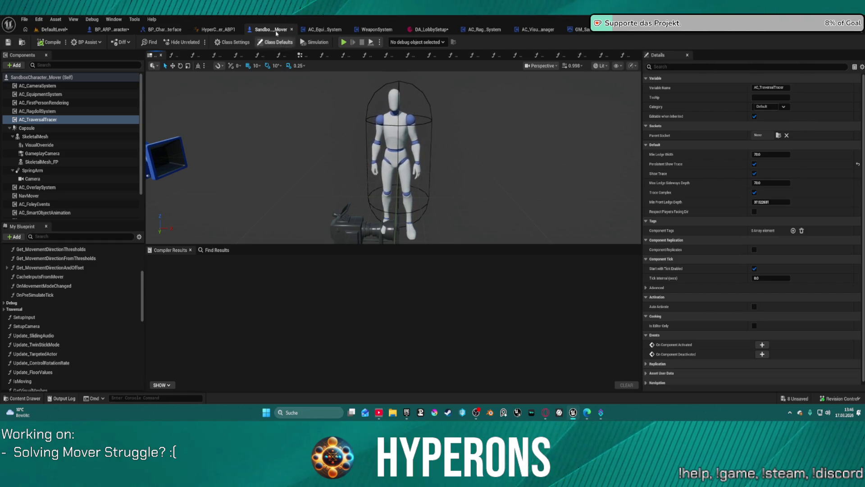
click(111, 30)
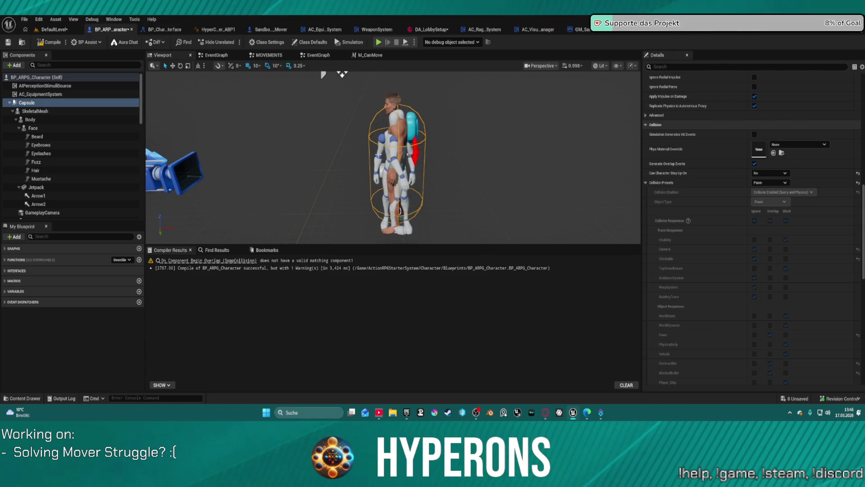
Step: Select the Body component and clear its Parent Socket from root to None
click(80, 113)
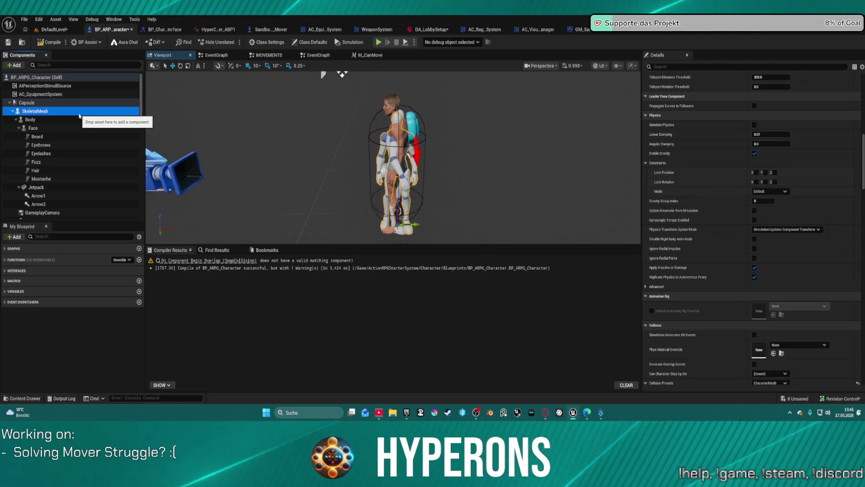
click(55, 120)
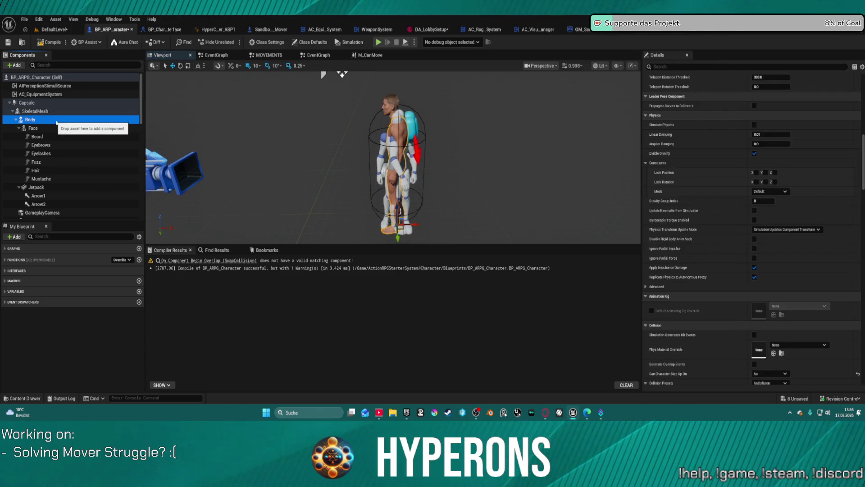
scroll(850, 145, up, 10)
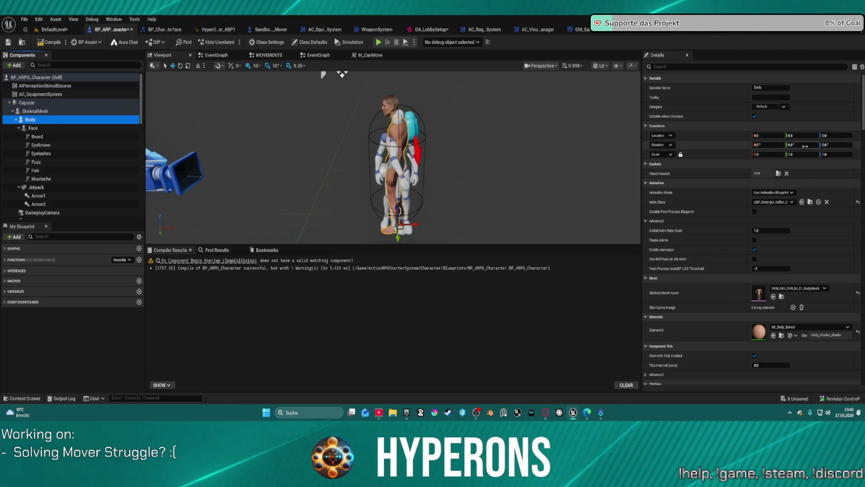
click(787, 174)
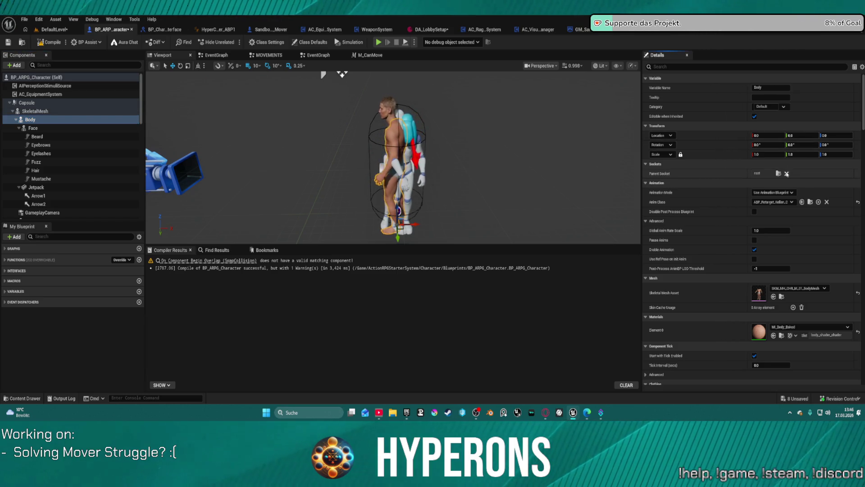
click(786, 173)
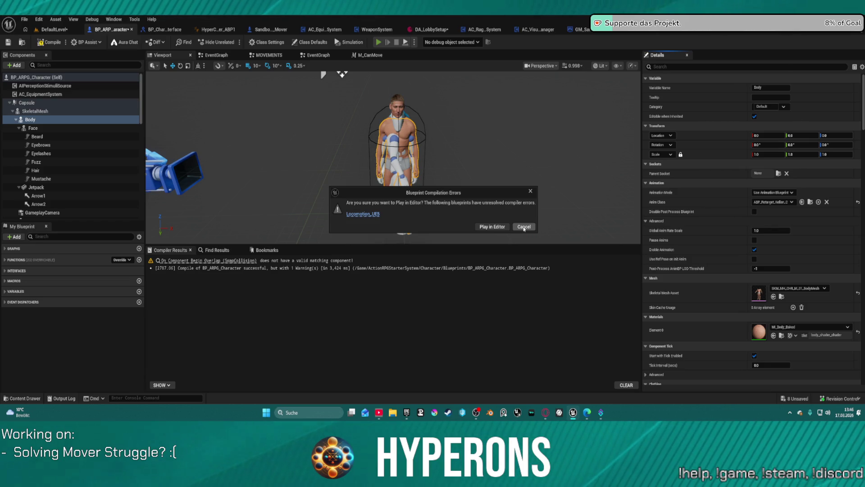
Step: Run Play in Editor despite the compile errors and walk the character toward the blue 2 M blocks
click(524, 227)
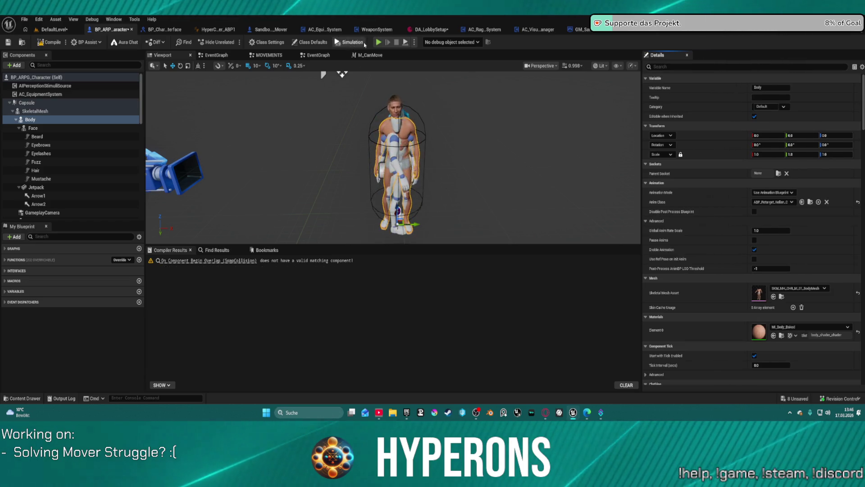
click(360, 43)
click(482, 227)
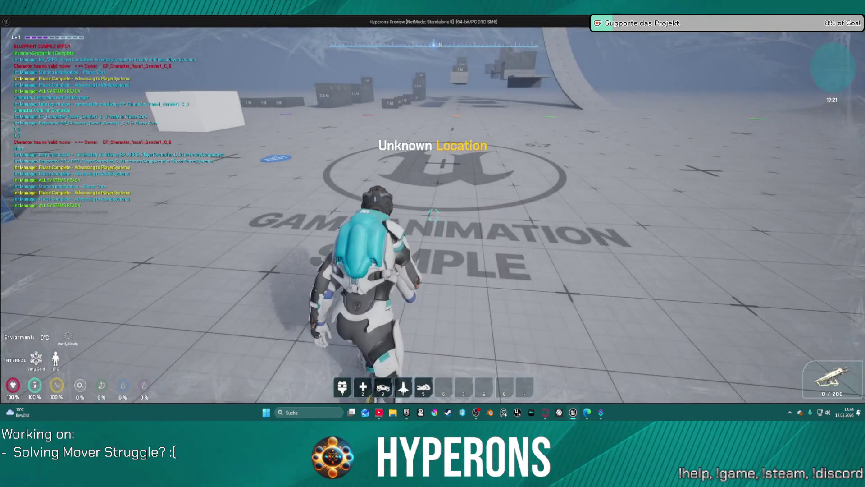
key(w)
key(w)
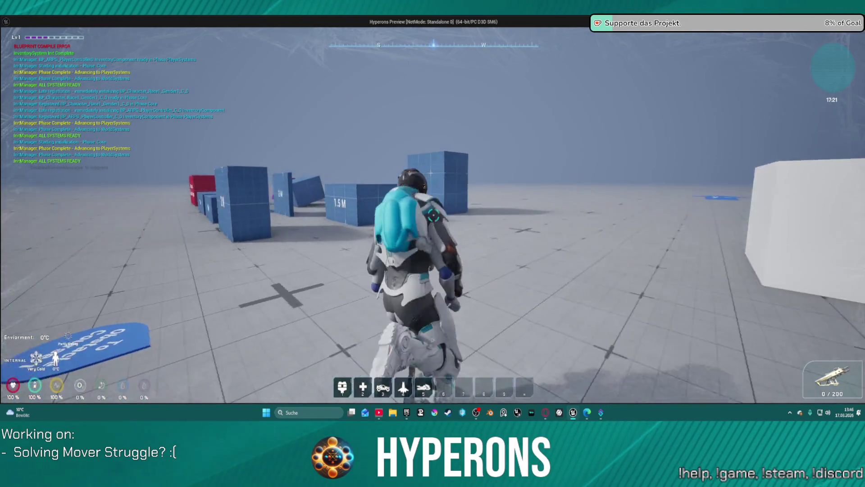
key(w)
key(w)
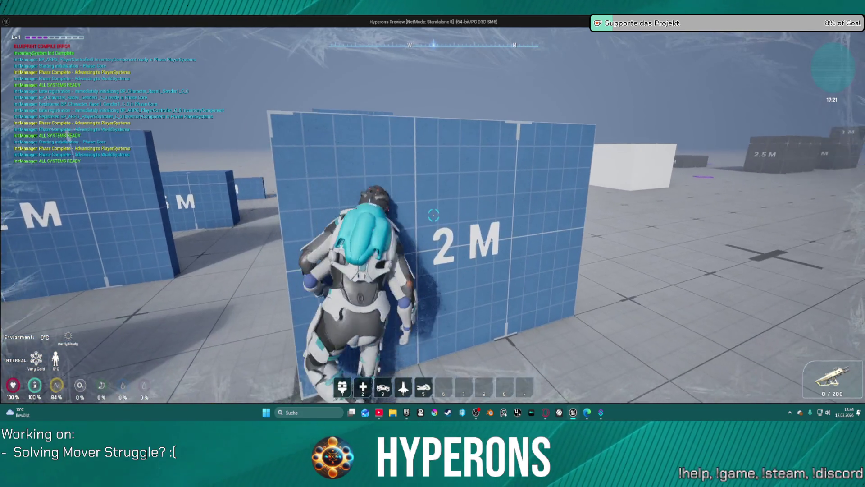
key(Escape)
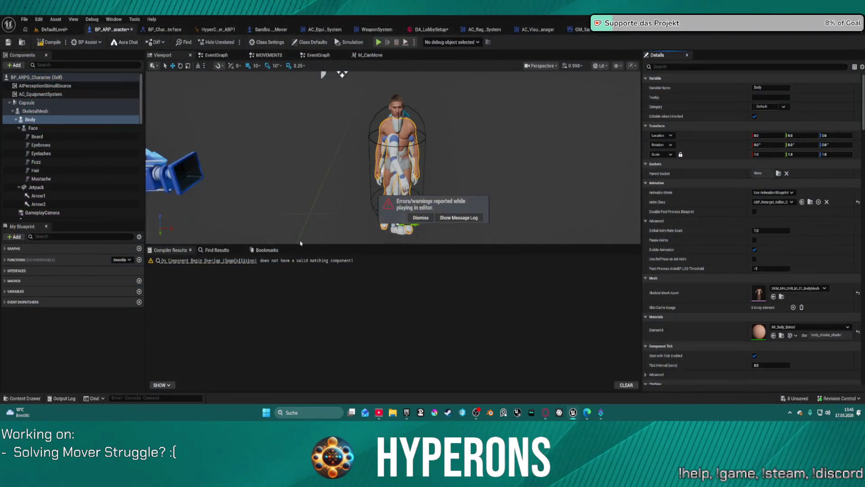
Step: Hide the Body mesh, compile BP_ARPG_Character (1 warning), and close its tab
scroll(729, 241, down, 10)
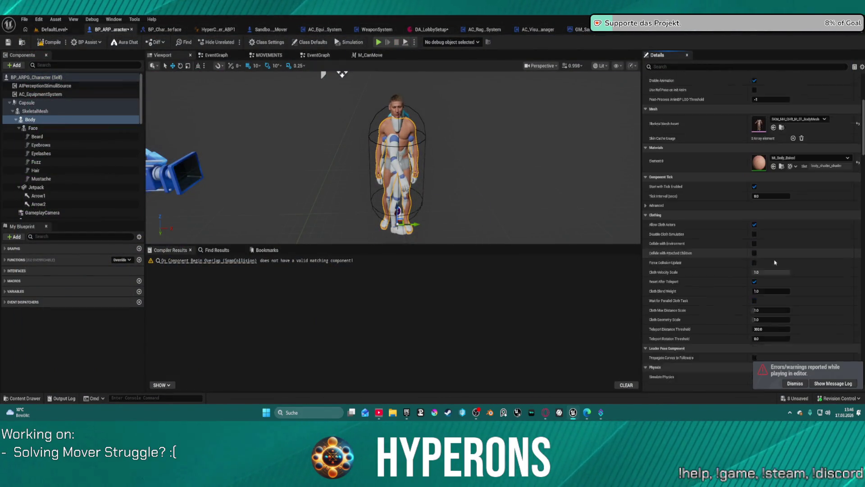
scroll(761, 227, up, 10)
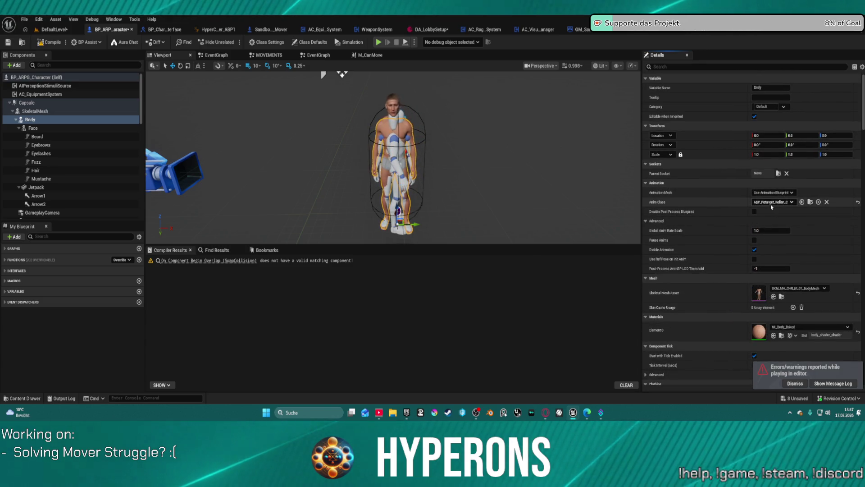
scroll(788, 221, down, 10)
scroll(806, 231, down, 10)
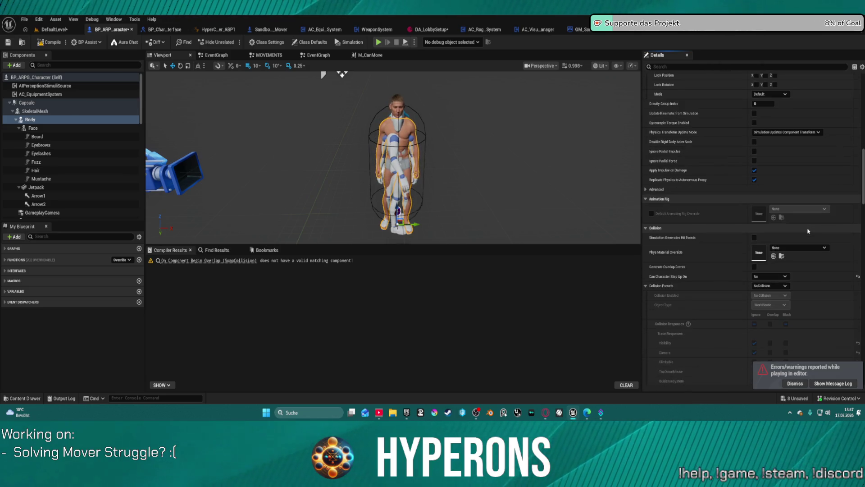
scroll(798, 266, down, 10)
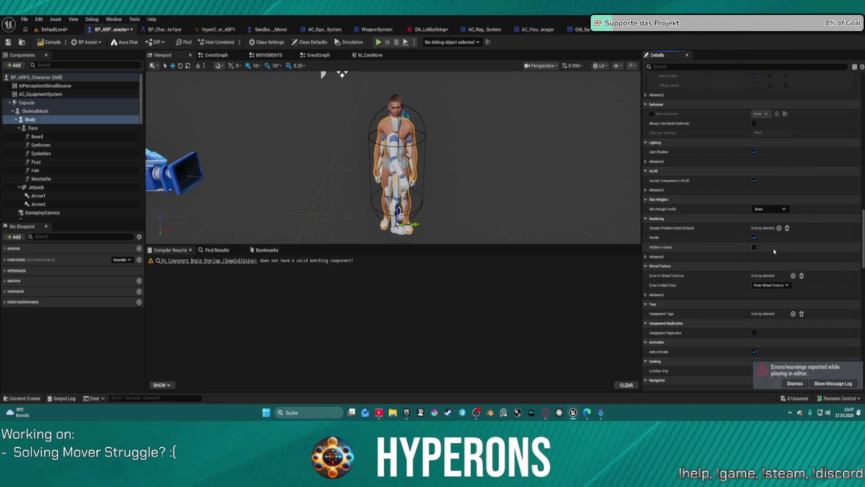
click(754, 237)
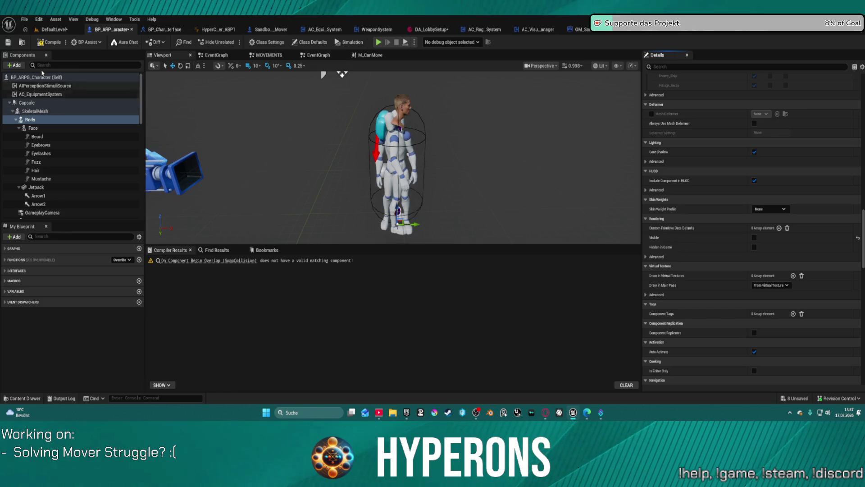
click(47, 43)
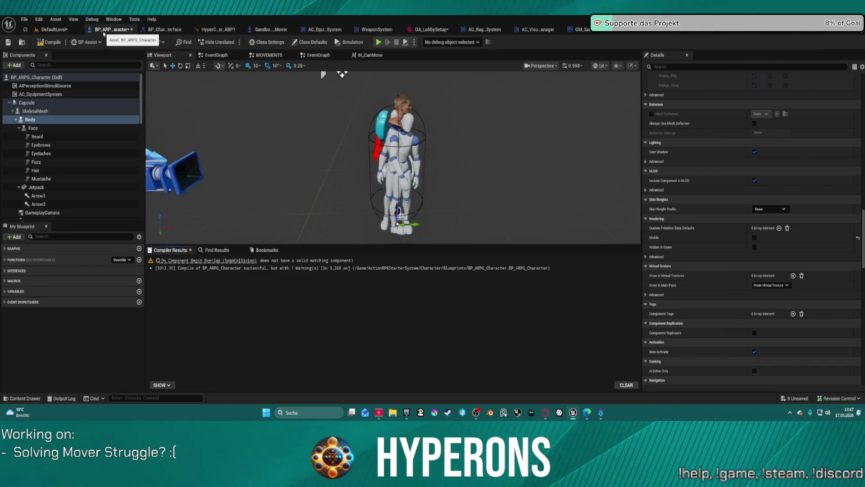
middle_click(104, 31)
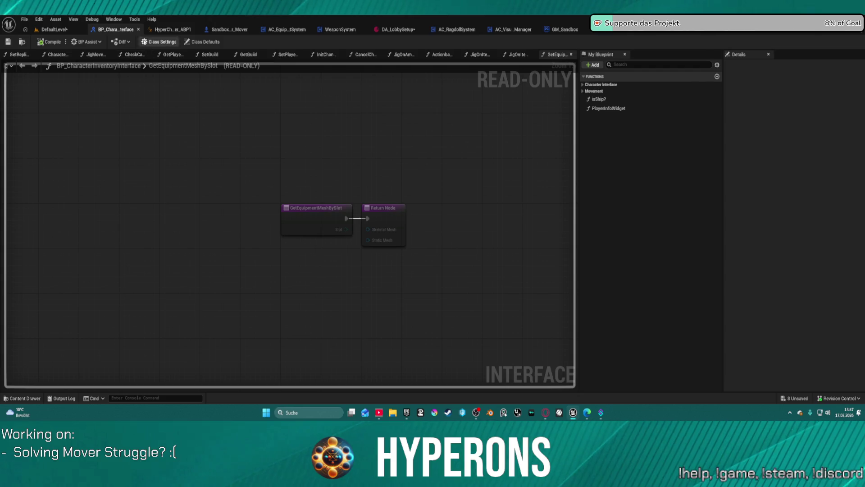
Step: Close the inventory interface blueprint and reopen BP_ARPG_Character from Character > Blueprints in the Content Drawer
middle_click(116, 31)
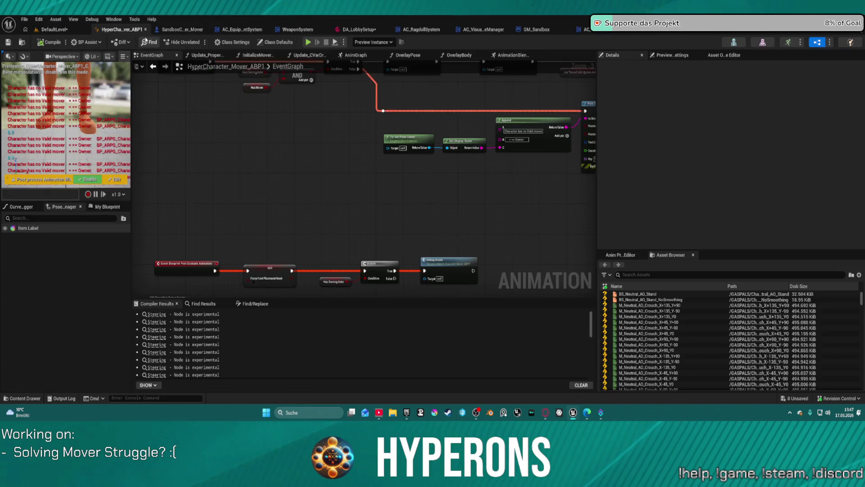
click(56, 30)
key(ctrl+space)
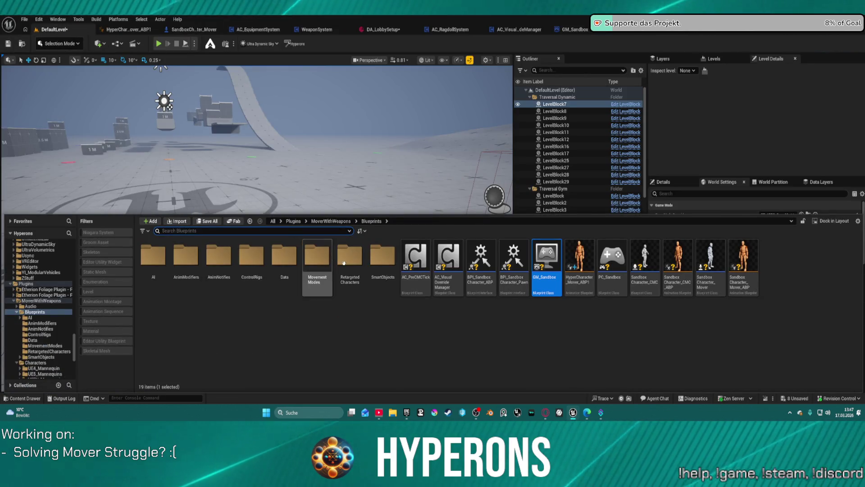
scroll(61, 265, up, 15)
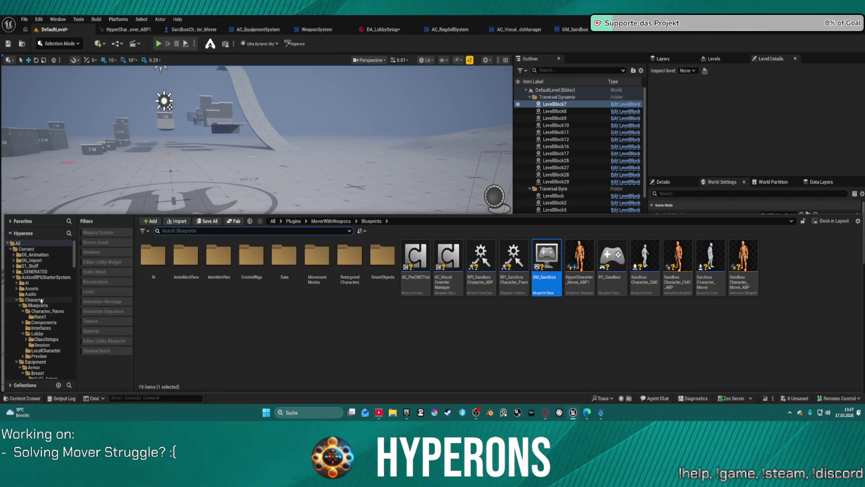
click(34, 299)
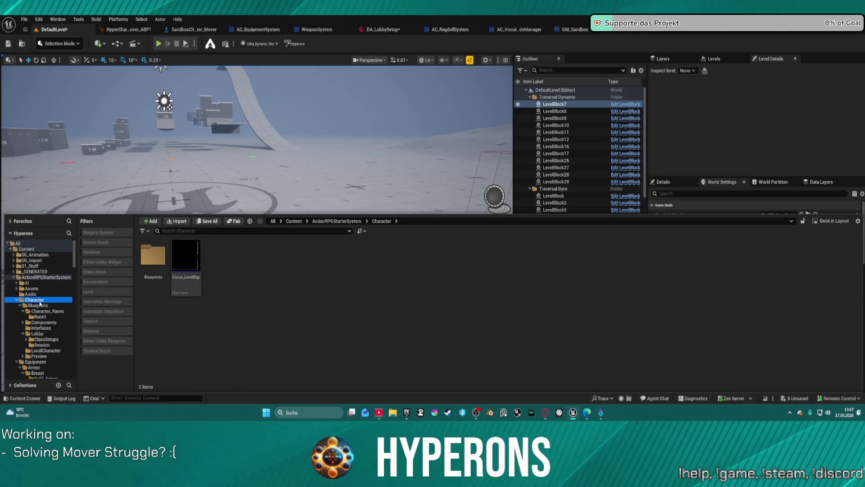
double_click(153, 256)
double_click(364, 275)
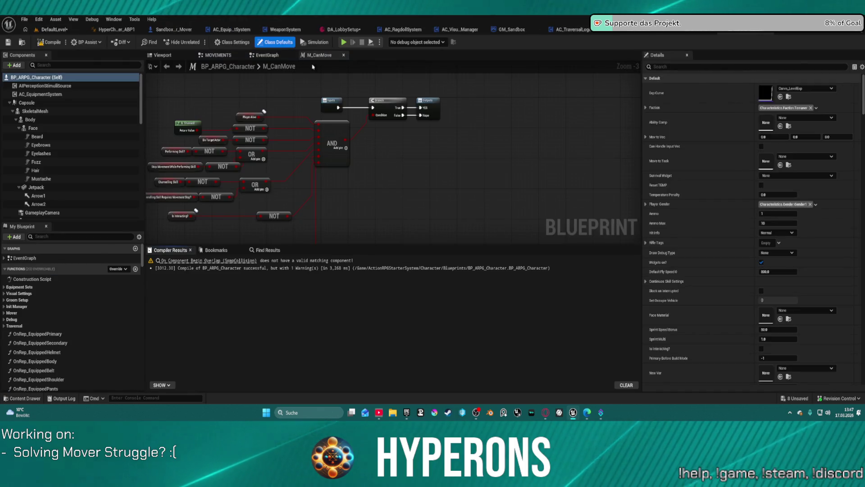
Step: In the Viewport tab, turn off SkeletalMesh_FP's Visible setting under Rendering
click(175, 56)
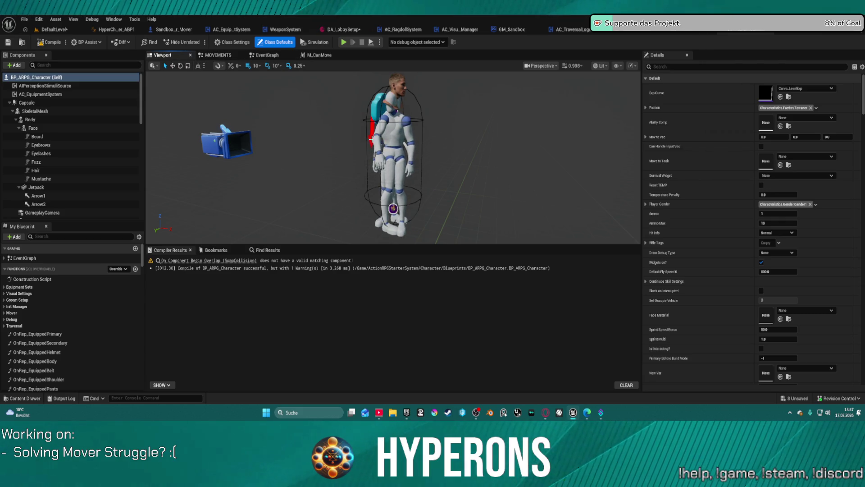
click(392, 172)
scroll(88, 184, down, 2)
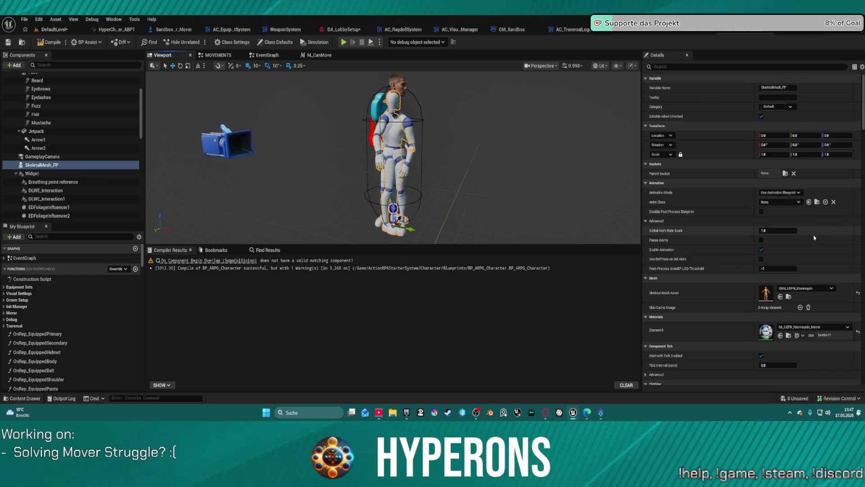
scroll(749, 200, down, 15)
scroll(811, 258, down, 15)
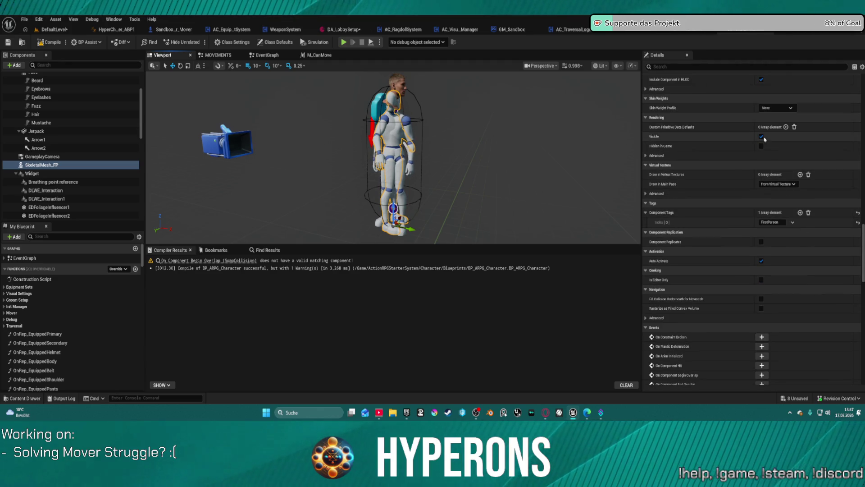
click(762, 136)
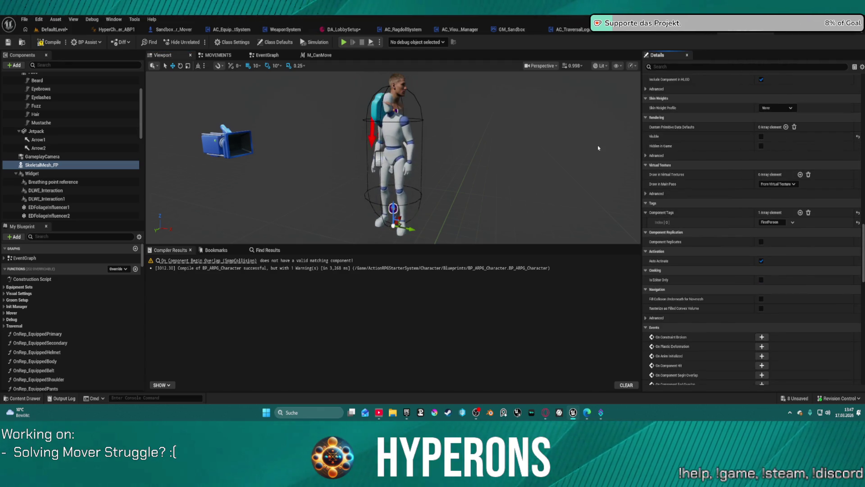
mouse_move(359, 119)
mouse_down()
mouse_move(379, 120)
mouse_move(322, 192)
mouse_move(321, 139)
mouse_move(307, 139)
mouse_up()
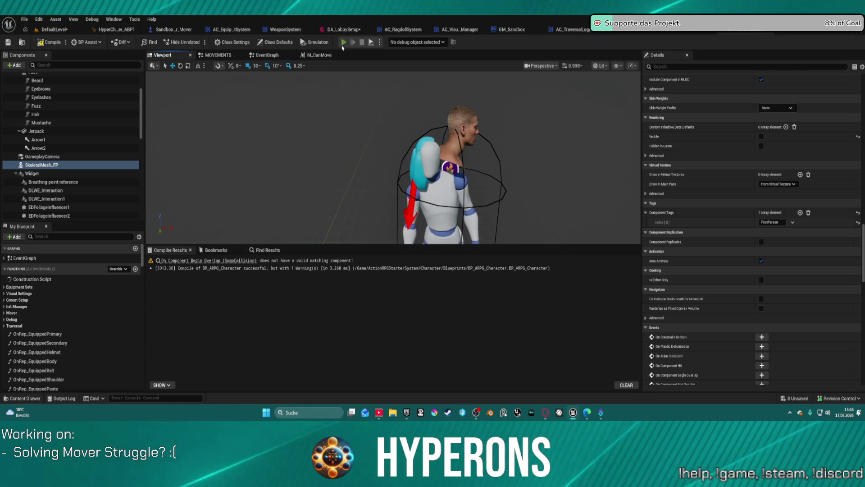
Step: Compile and run a standalone play test, walk the character forward, then stop it
click(343, 45)
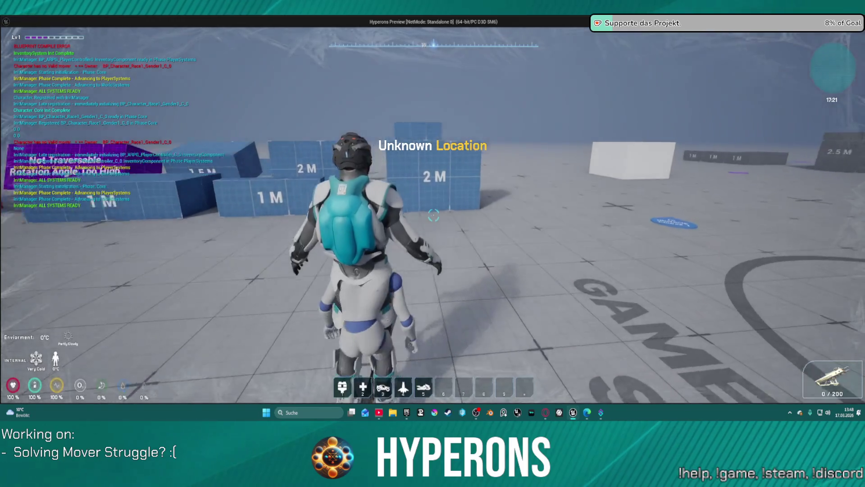
key(w)
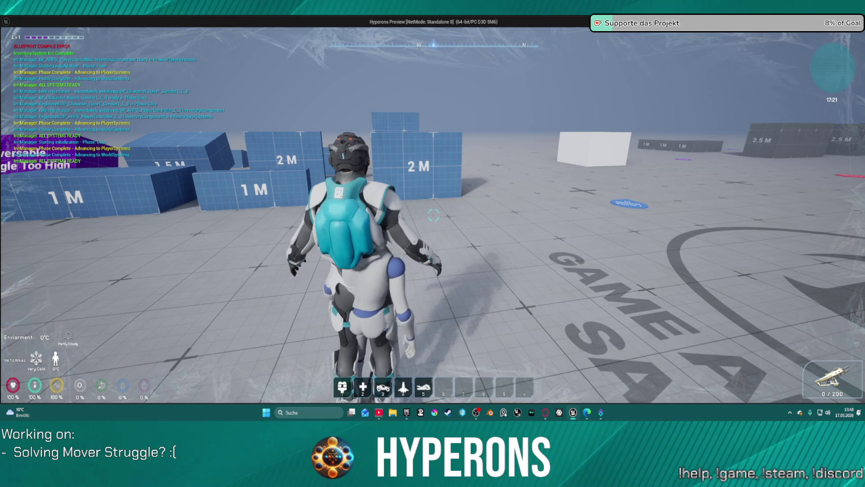
key(Escape)
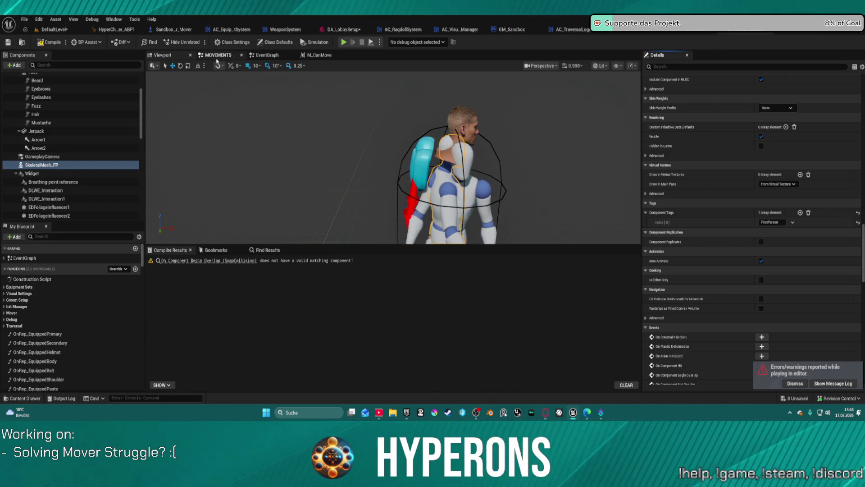
Step: Drag SkeletalMesh_FP directly under Capsule in Components and recompile, getting 1 warning
click(52, 42)
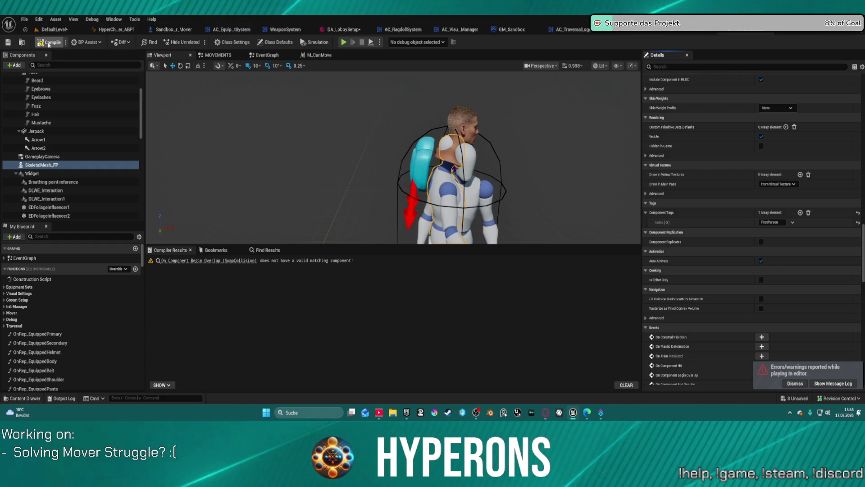
middle_click(166, 31)
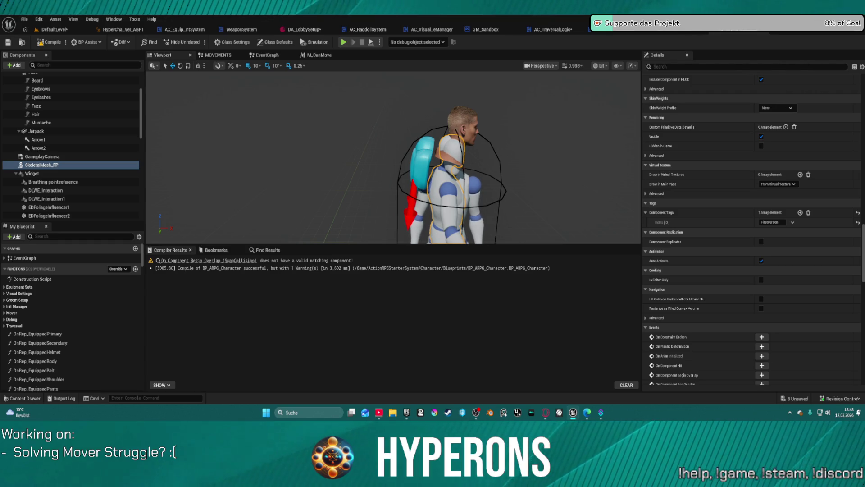
scroll(45, 190, up, 3)
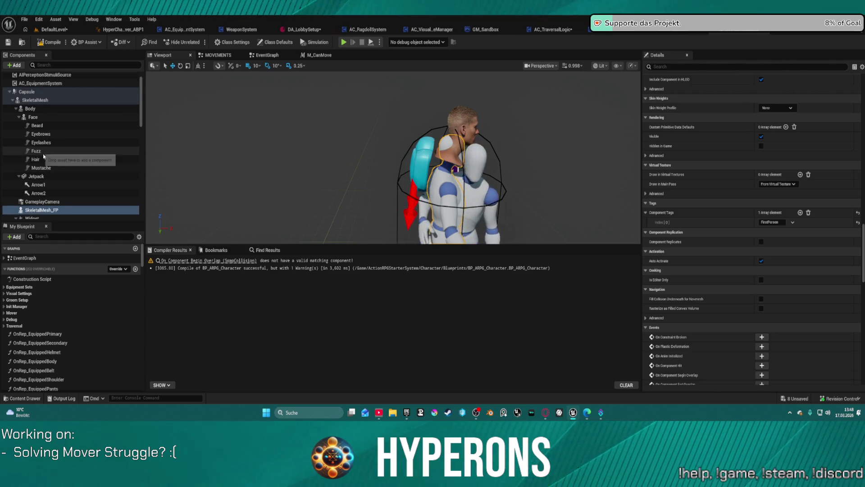
drag(43, 198, 27, 81)
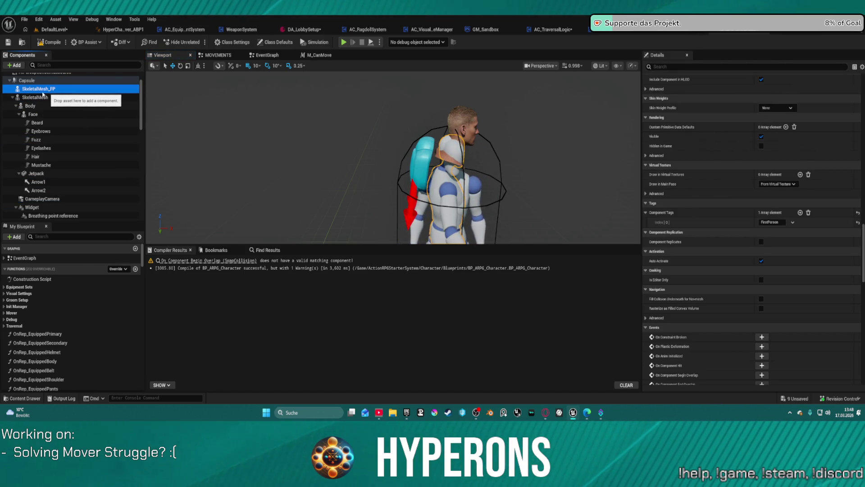
scroll(491, 164, down, 5)
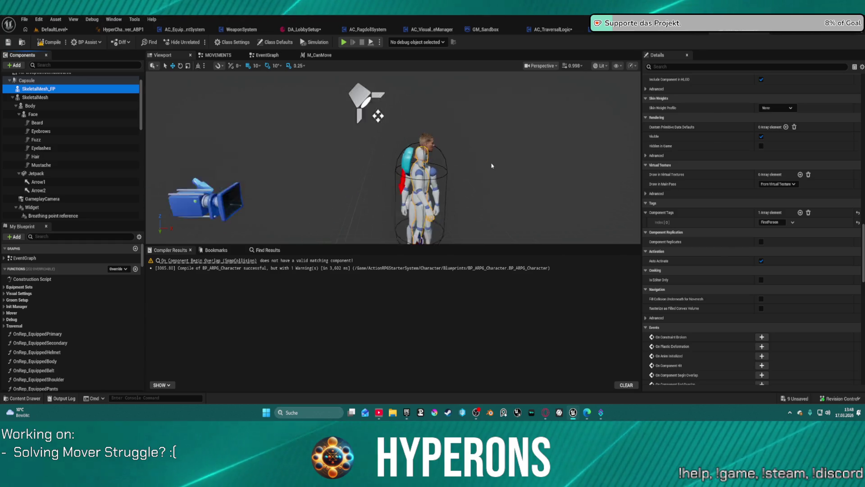
click(61, 45)
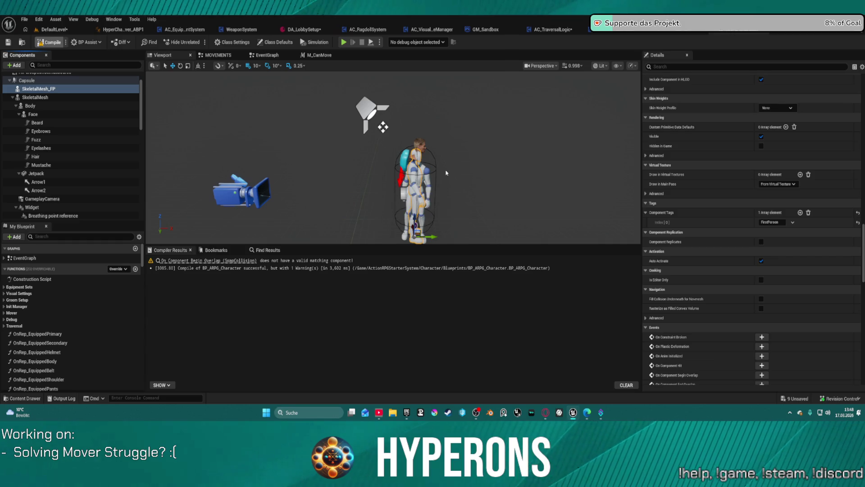
key(F7)
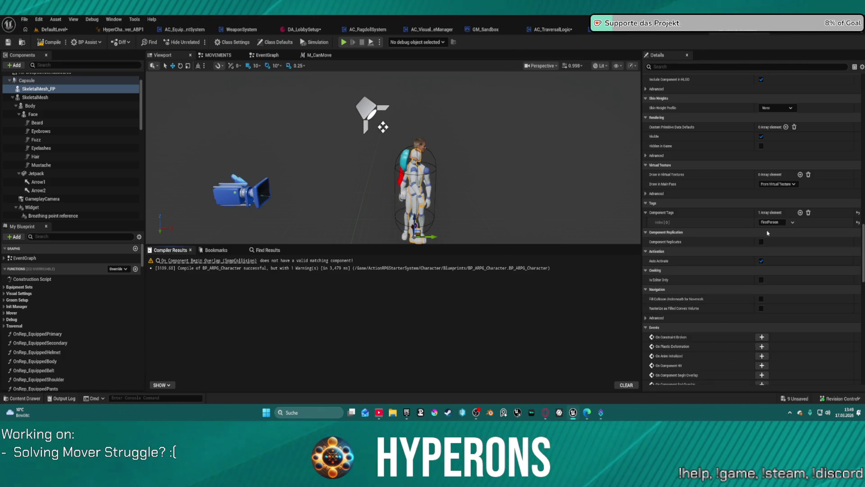
scroll(767, 233, down, 15)
scroll(797, 205, up, 10)
scroll(797, 197, down, 3)
scroll(798, 197, up, 12)
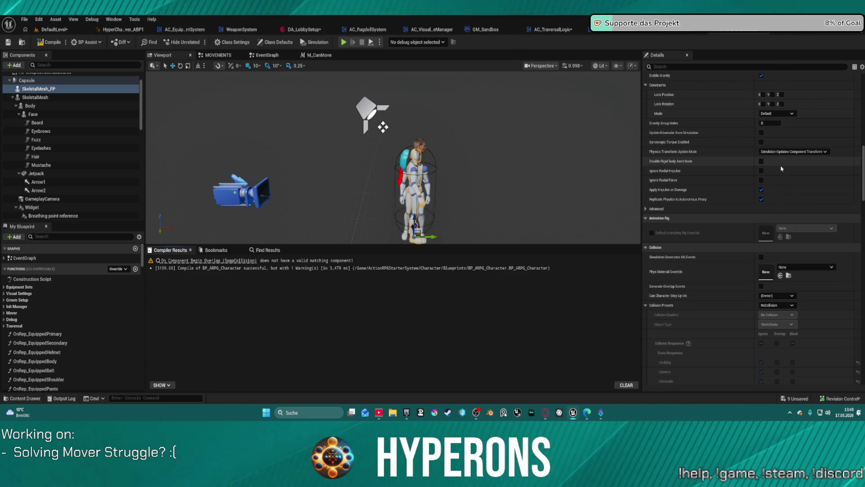
scroll(788, 176, up, 10)
scroll(796, 183, up, 5)
scroll(802, 183, up, 3)
scroll(804, 184, down, 7)
scroll(808, 184, down, 15)
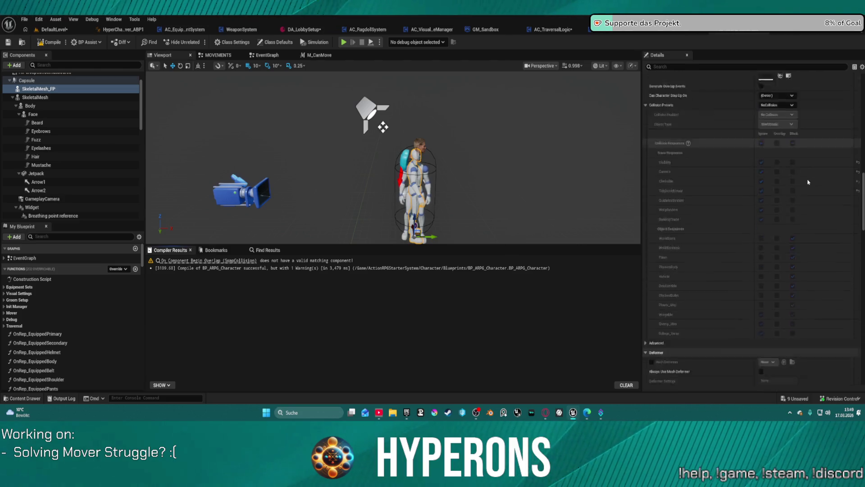
scroll(808, 182, down, 13)
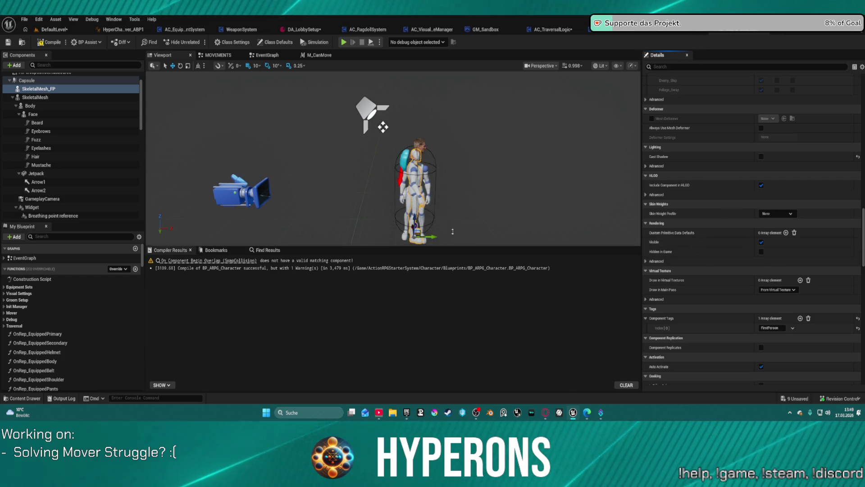
click(51, 116)
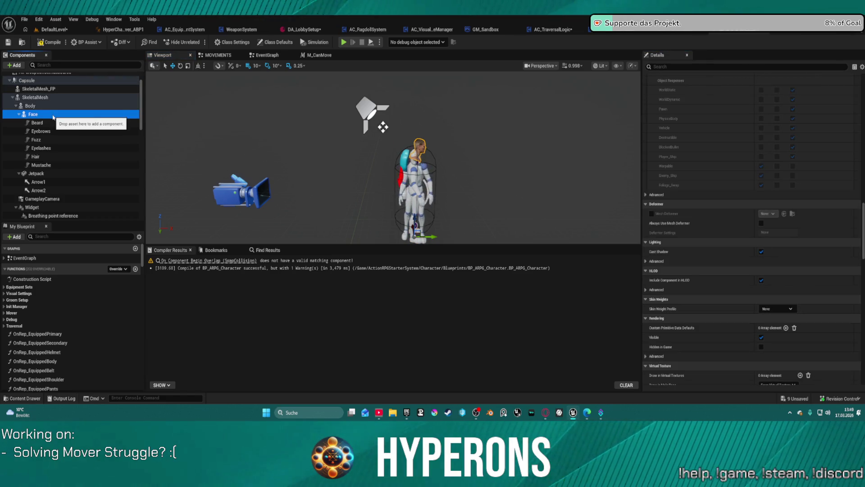
scroll(816, 144, up, 10)
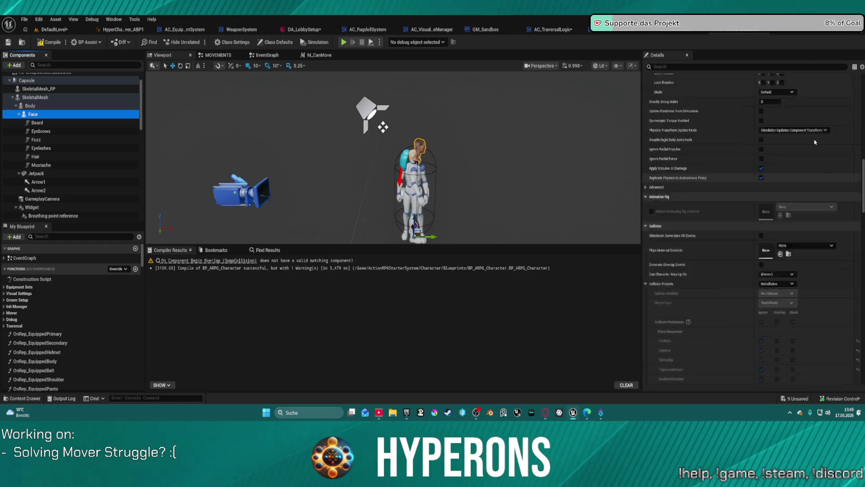
scroll(814, 142, up, 5)
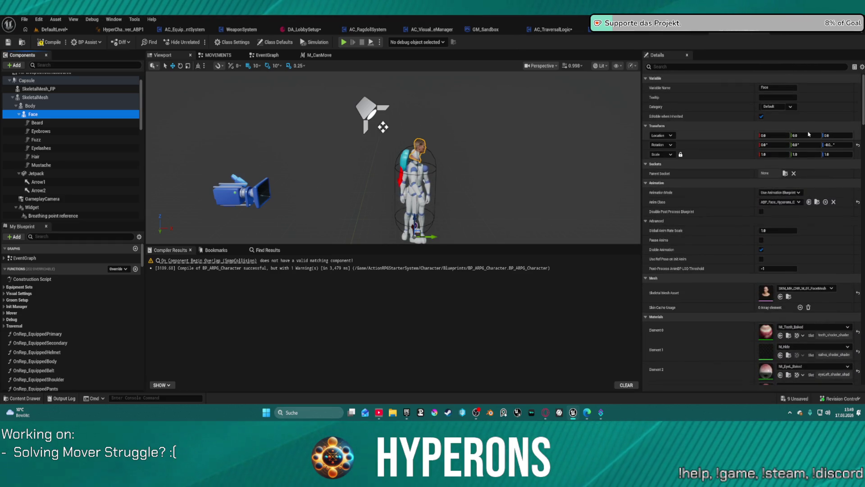
scroll(794, 135, down, 1)
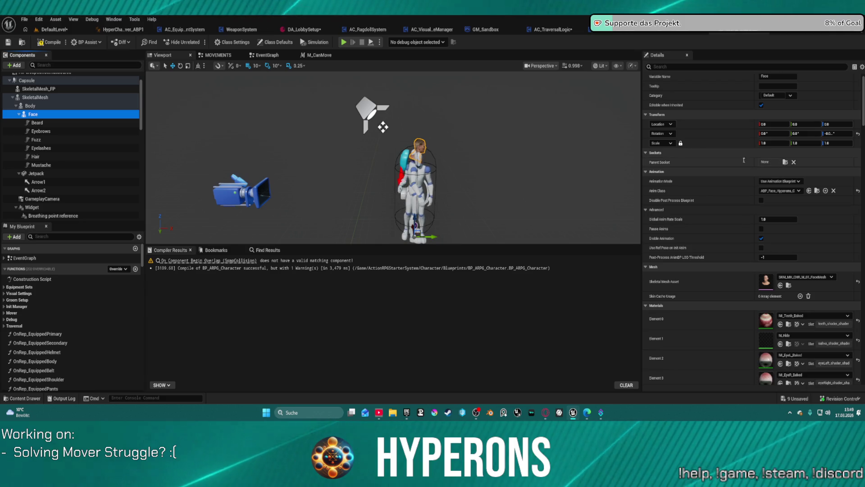
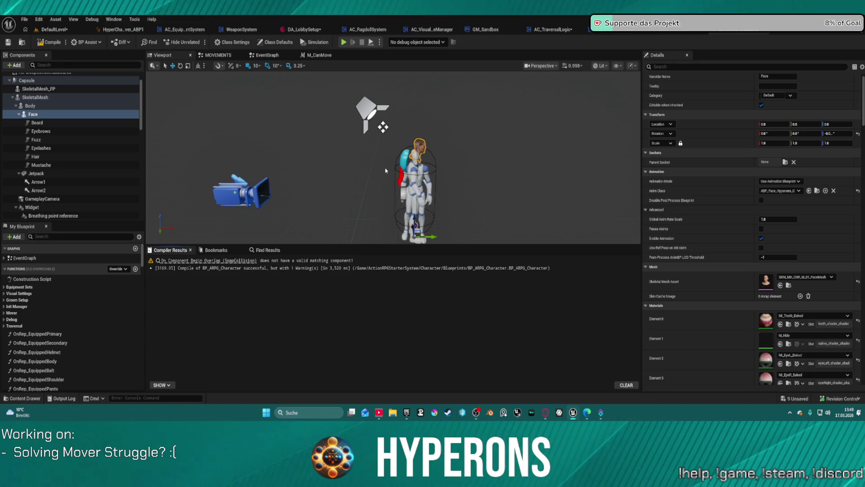
Step: Play-test the character in the editor despite the compile errors, then stop
key(alt+p)
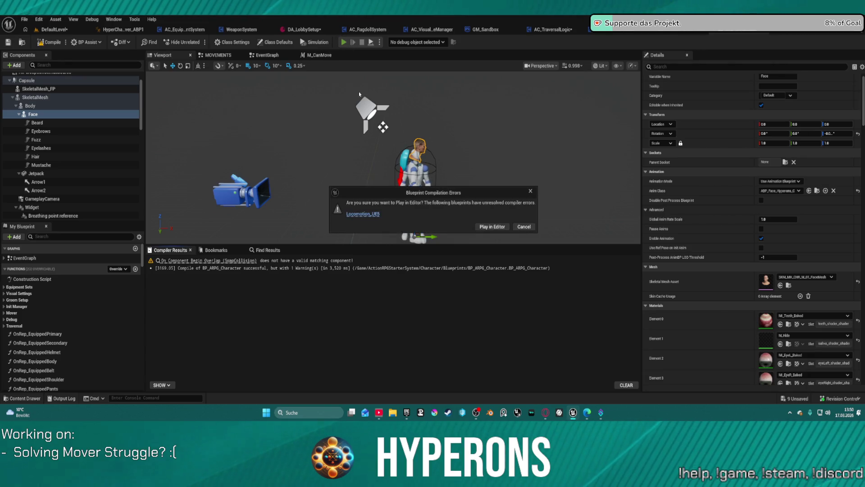
click(490, 225)
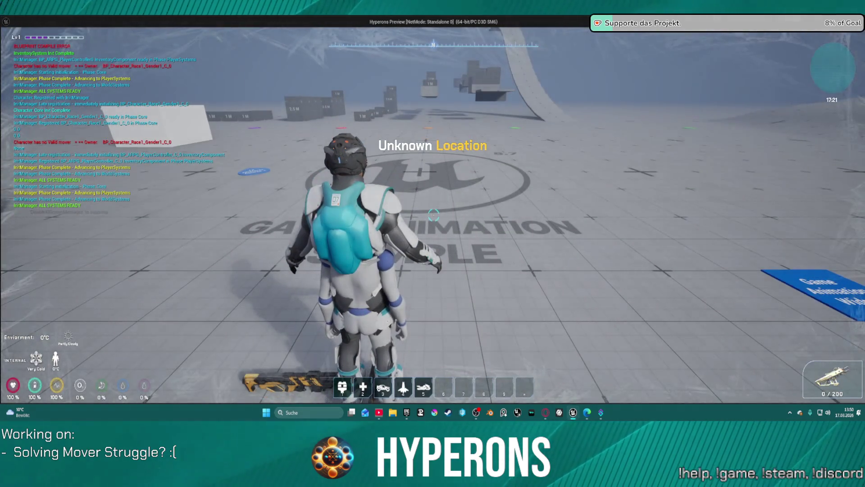
key(Escape)
Step: Undo the last four component visibility edits
key(ctrl+z)
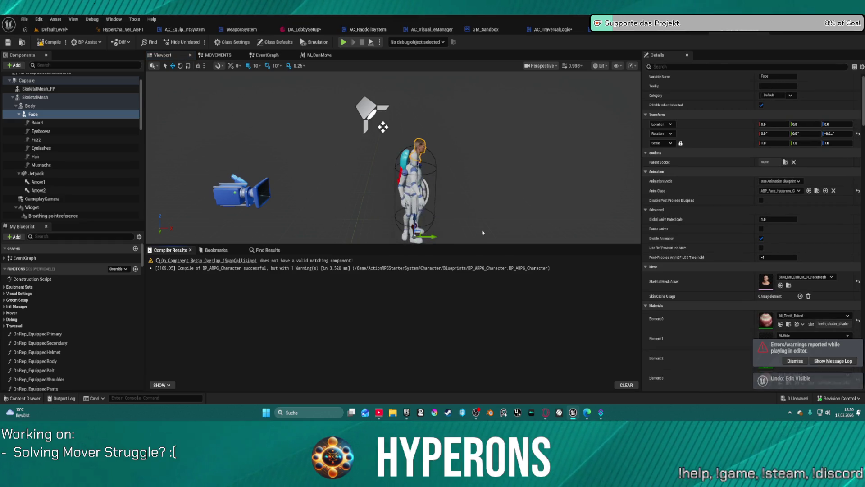
key(ctrl+z)
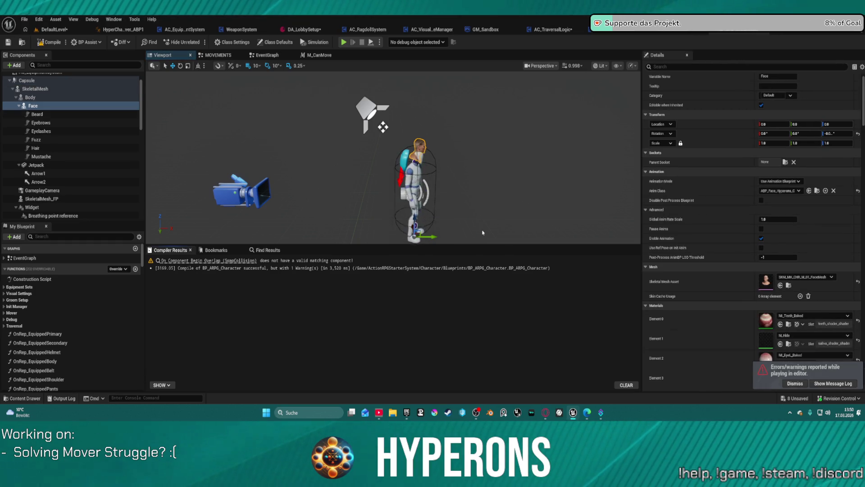
key(ctrl+z)
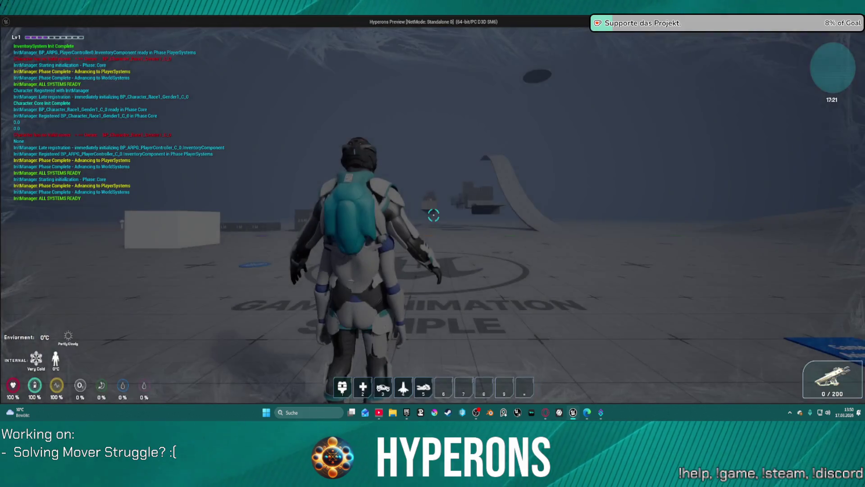
key(ctrl+z)
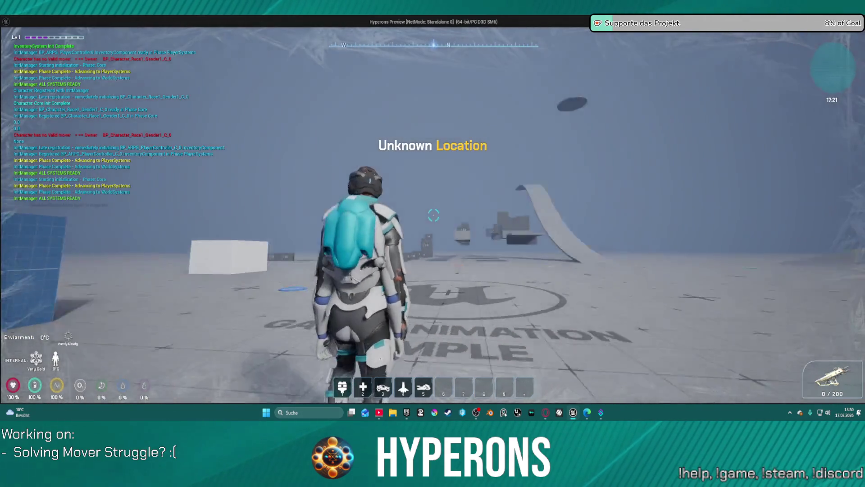
Step: Walk the character toward the blue blocks and back over the Unreal logo, then stop
key(w)
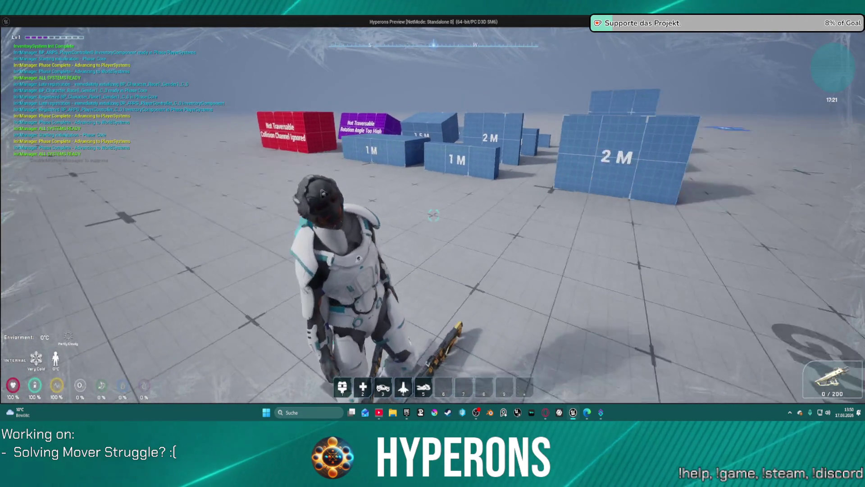
key(w)
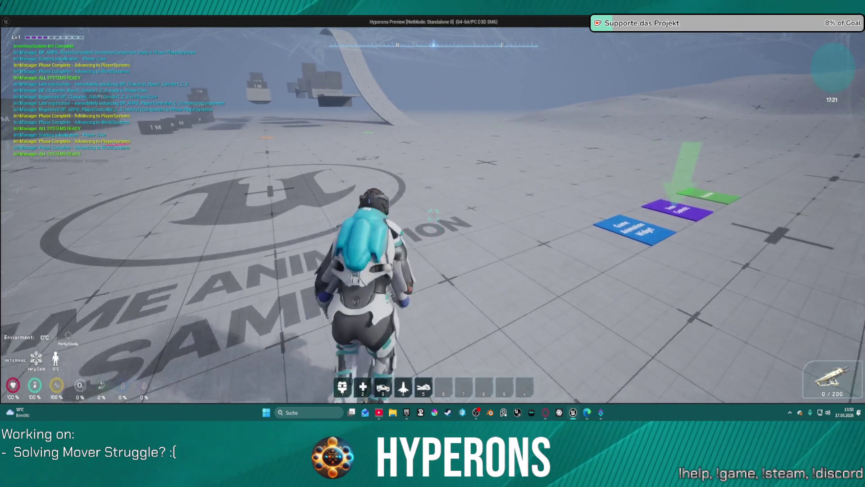
key(w)
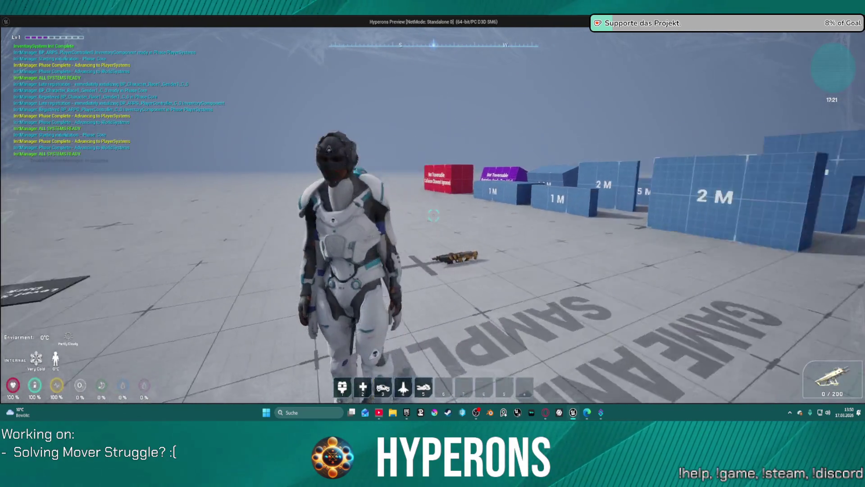
key(Escape)
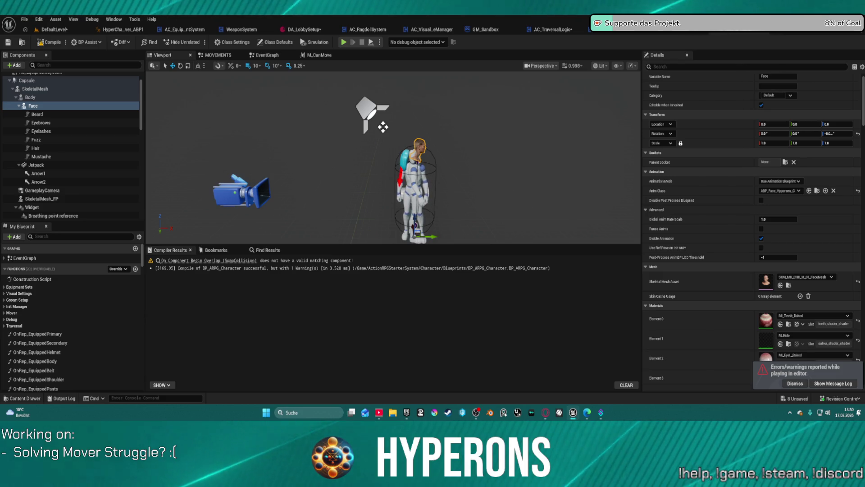
Step: Collapse the Face, Body, Widget, SkeletalMesh and SpringArm entries in the component tree
click(19, 106)
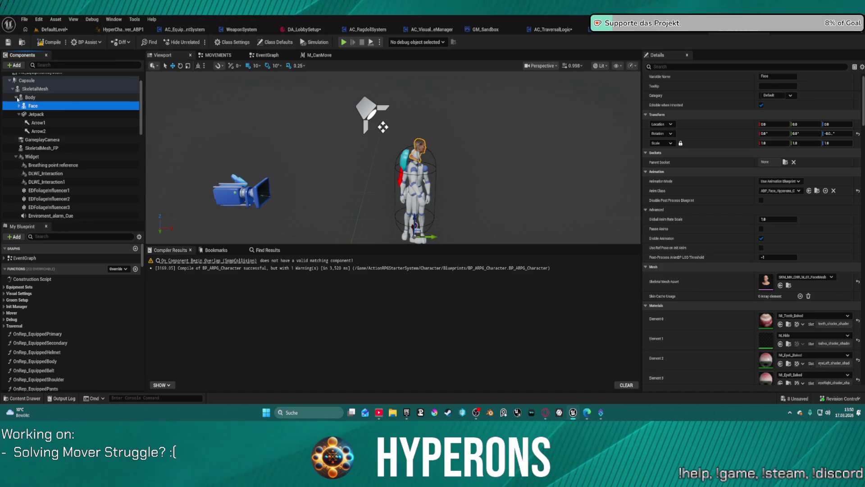
click(16, 98)
click(15, 123)
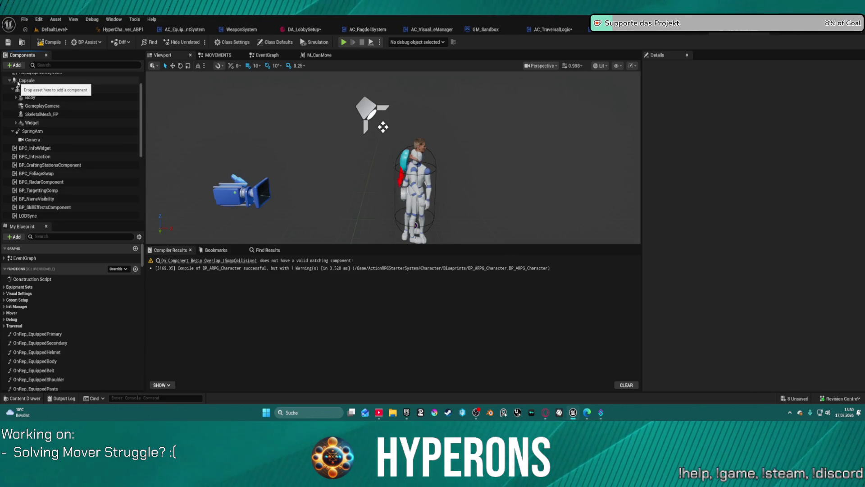
click(13, 88)
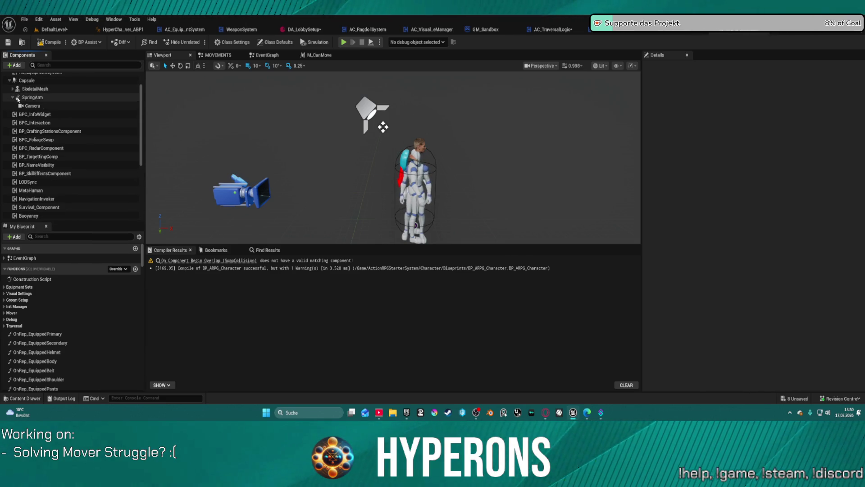
click(13, 97)
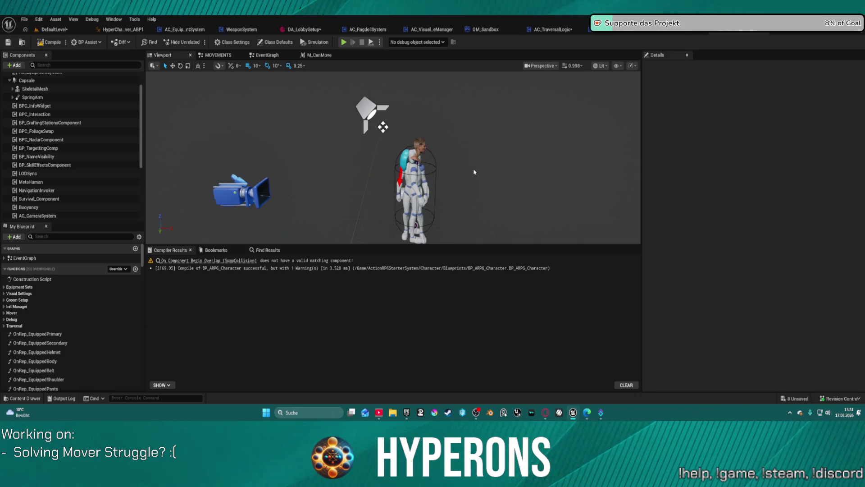
scroll(87, 101, up, 2)
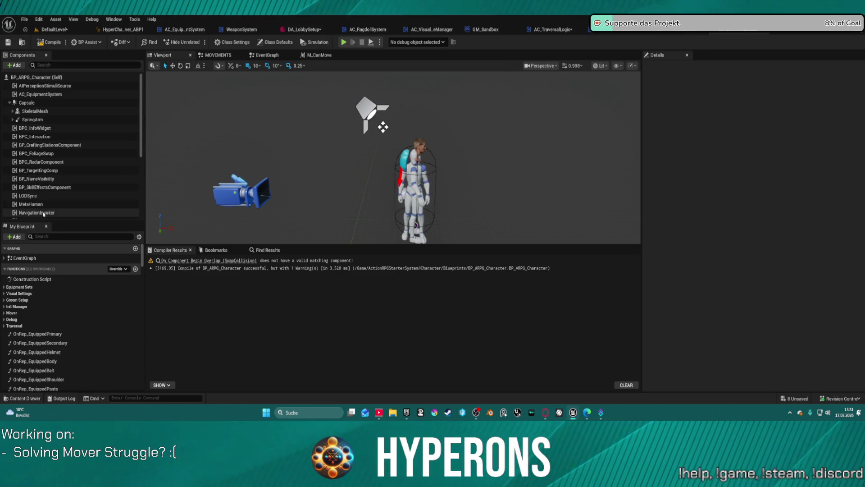
Step: Set SkeletalMesh_FP's Anim Class to ABP_FirstPerson_UEFN, then play-test despite compile errors
click(13, 111)
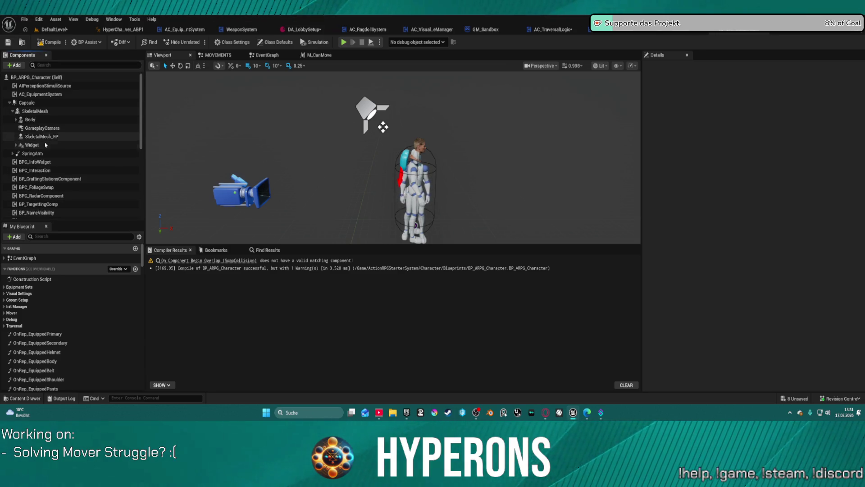
click(41, 136)
click(724, 194)
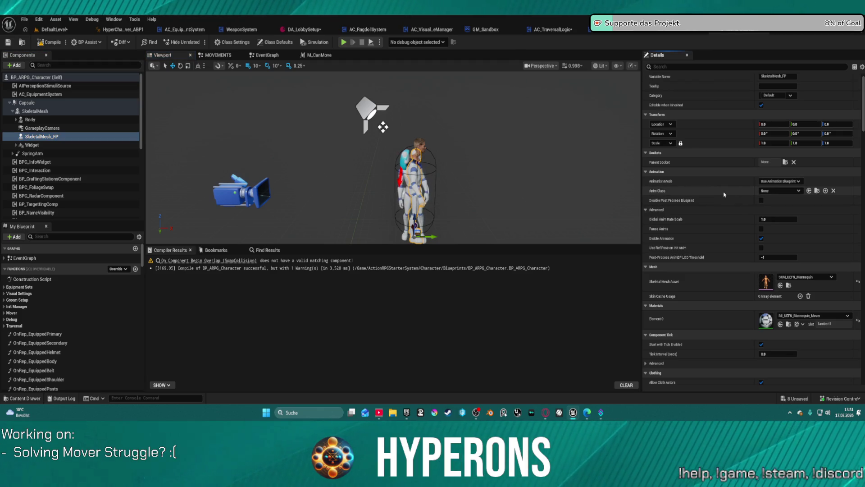
key(ctrl+v)
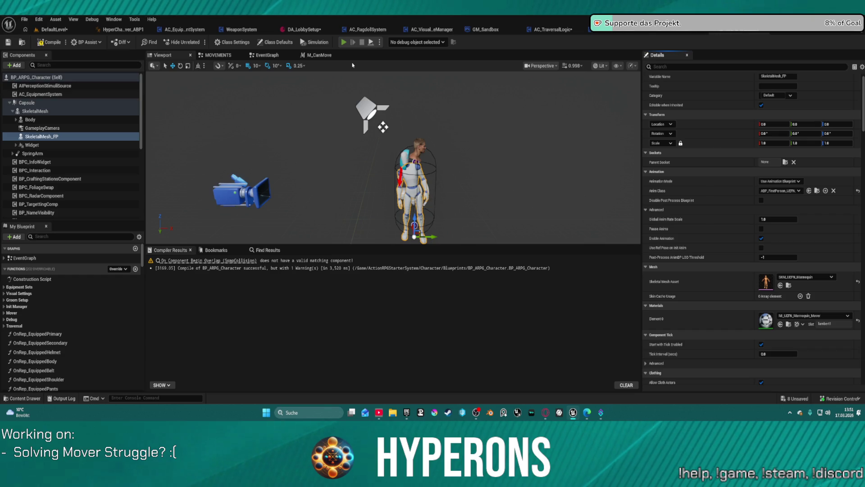
click(493, 226)
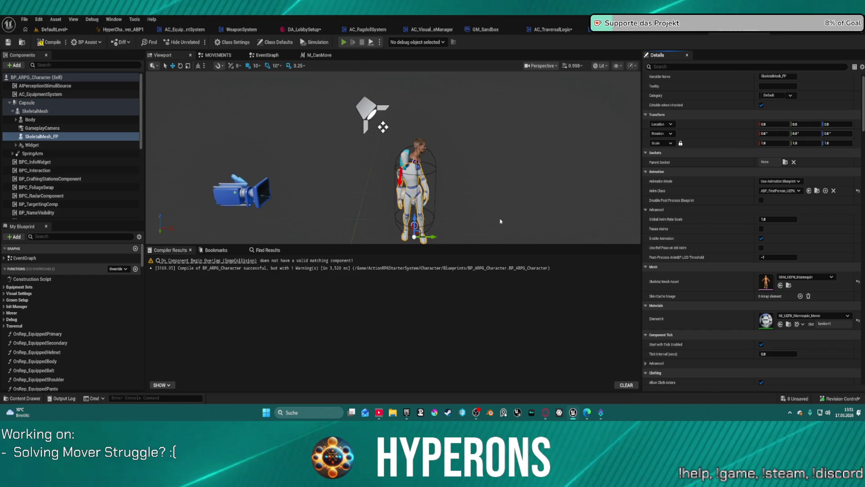
Step: Run the character to the blue blocks, climb the wall, then stop the play test
key(w)
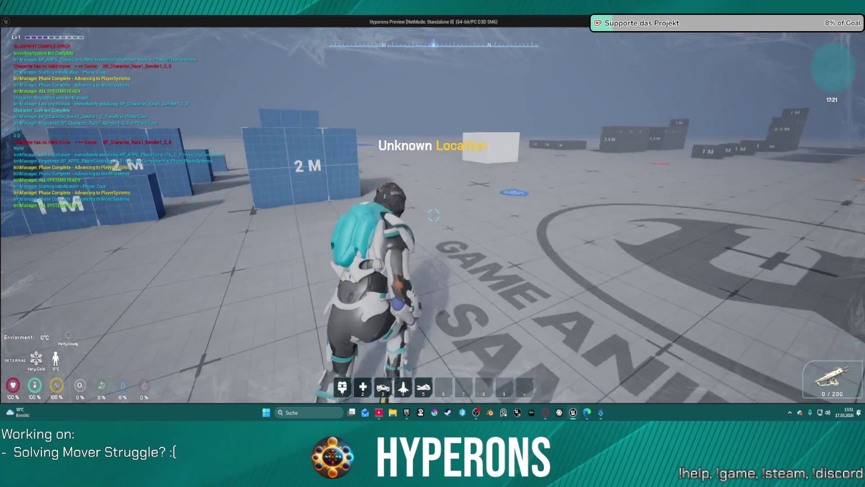
key(w)
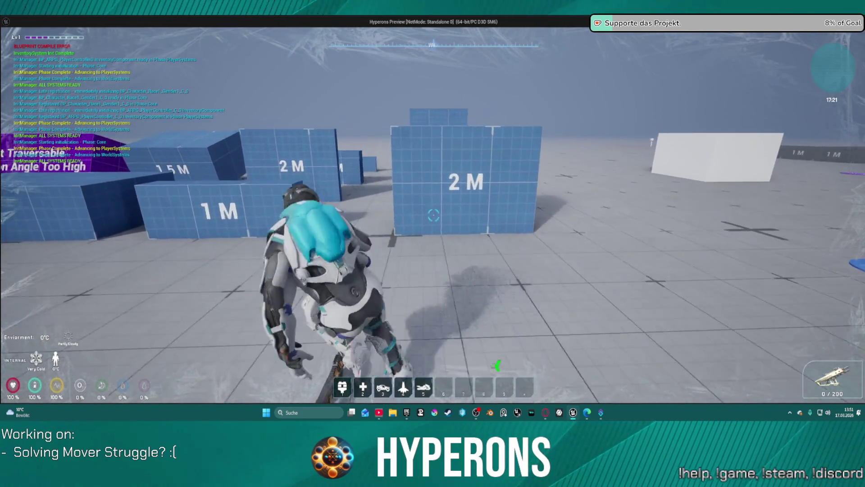
key(w)
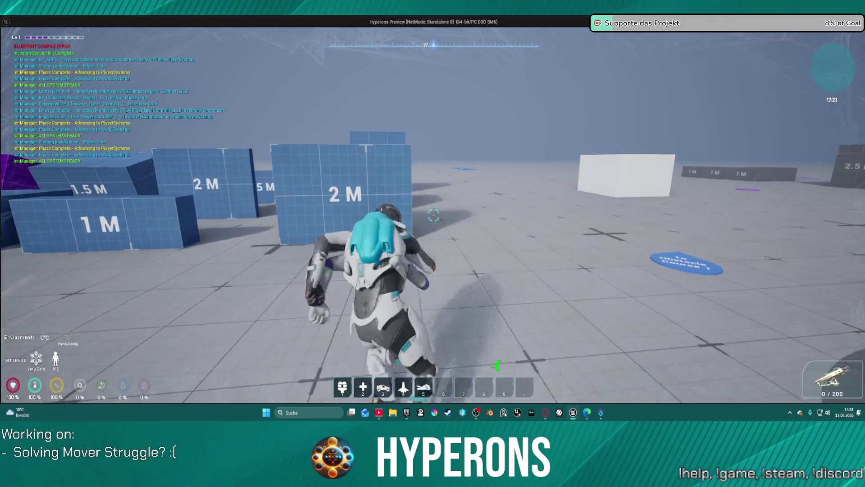
key(w)
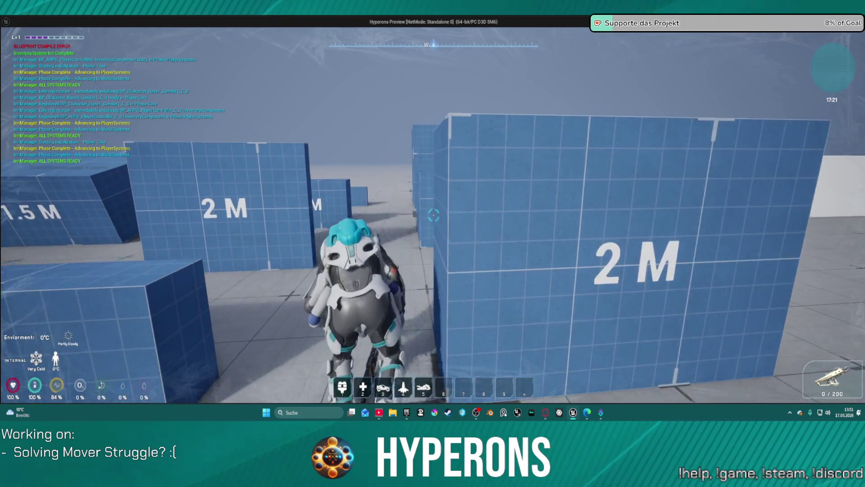
key(Escape)
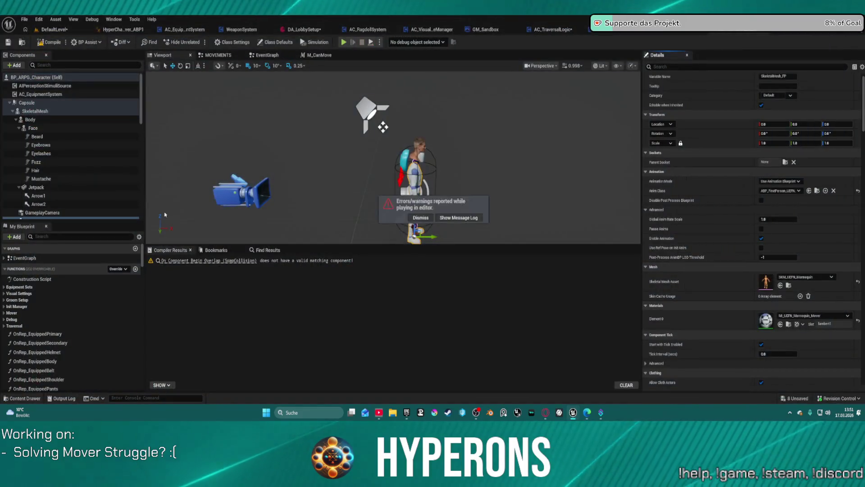
Step: Uncheck Rendering > Visible on the main SkeletalMesh component and compile via Play
click(82, 118)
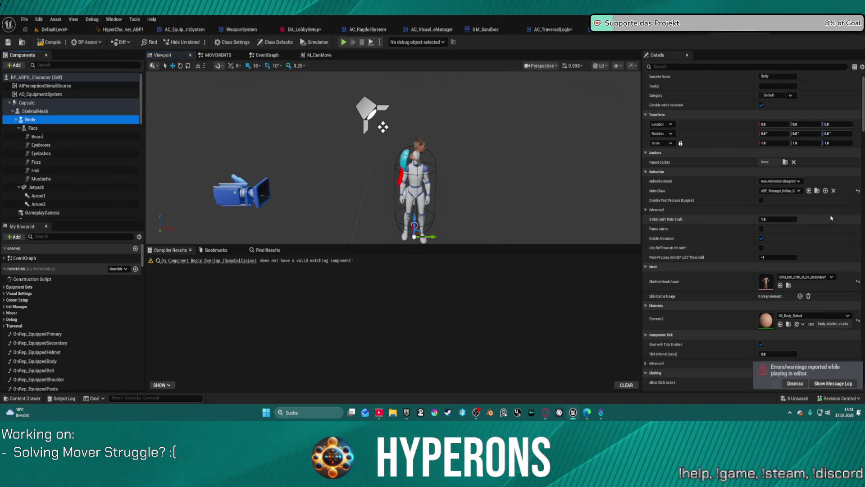
click(68, 111)
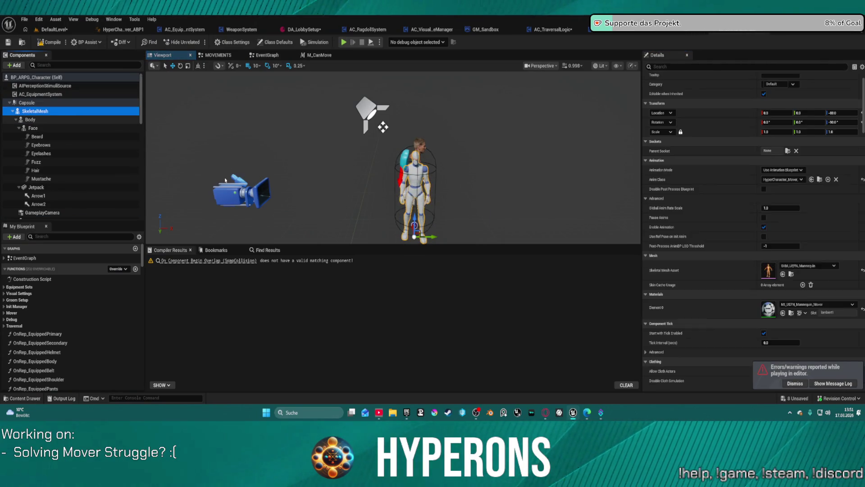
scroll(748, 185, down, 5)
scroll(747, 185, down, 15)
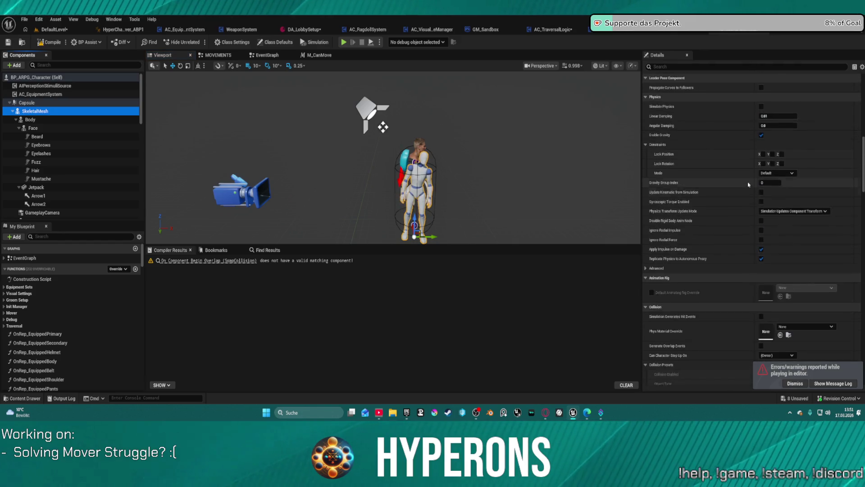
click(761, 193)
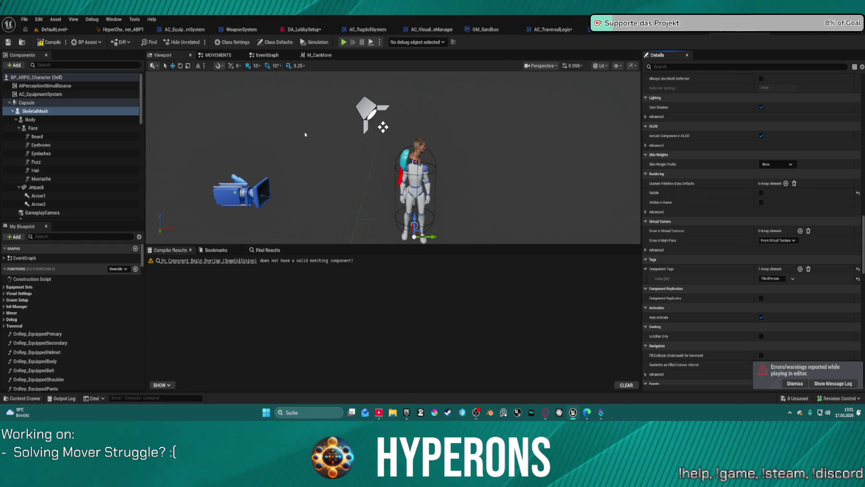
click(343, 42)
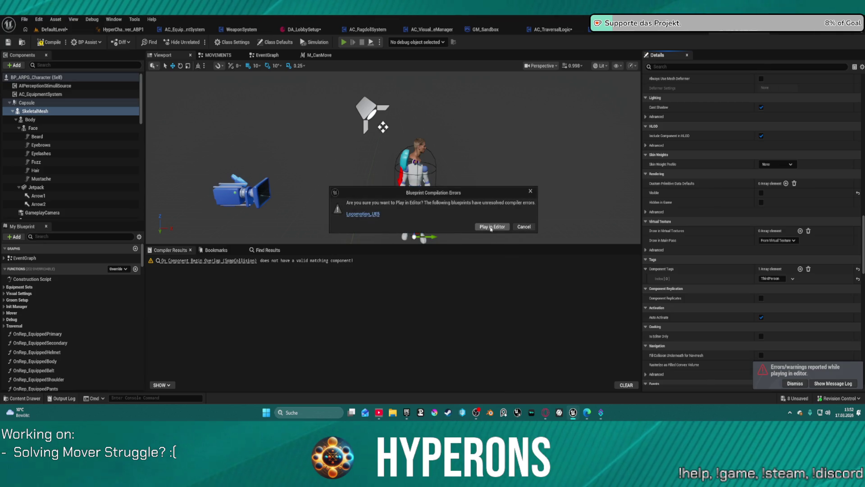
Step: Play in Editor anyway, walk to and climb the 2 M blue blocks, then stop
click(491, 228)
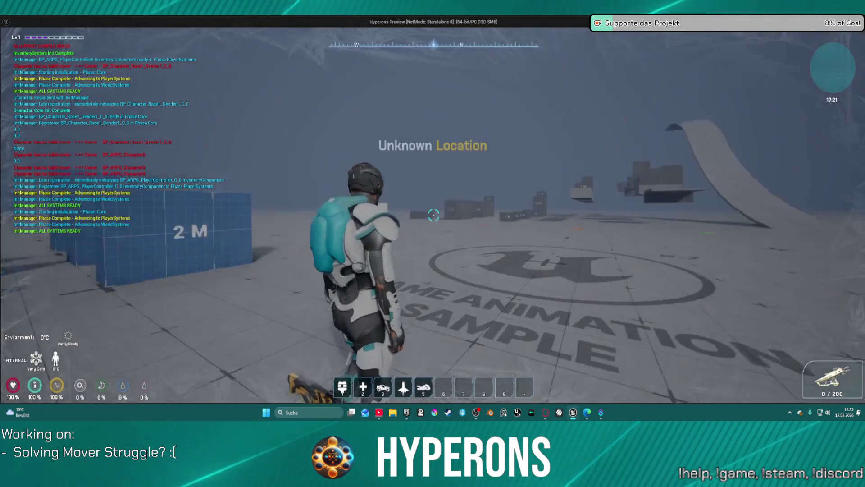
key(w)
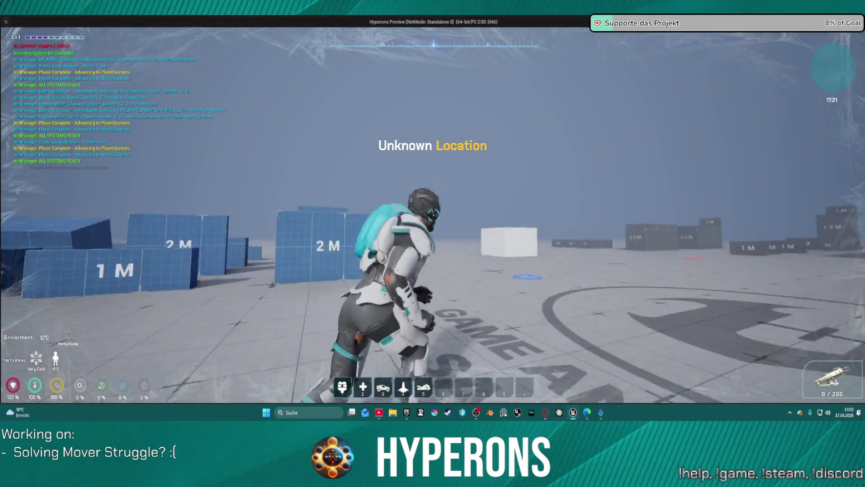
key(w)
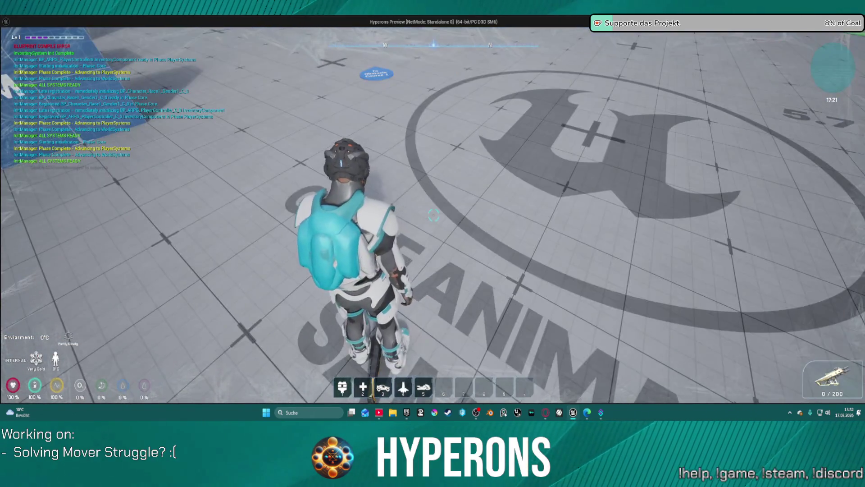
key(w)
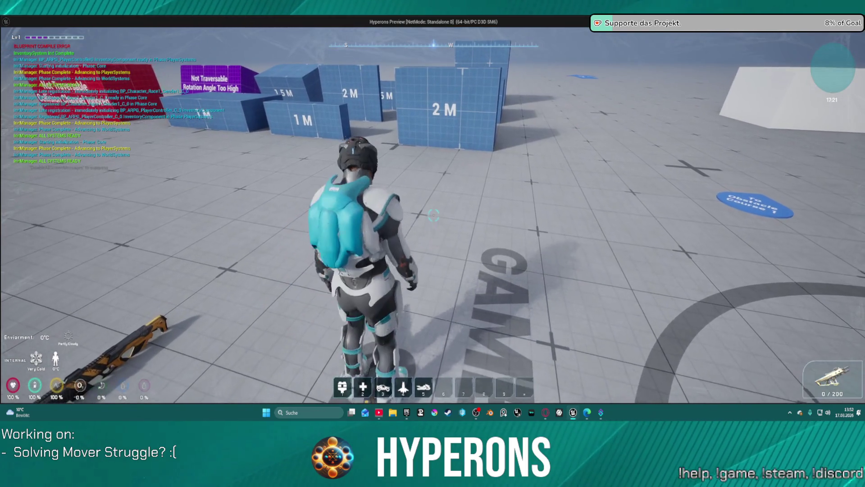
key(w)
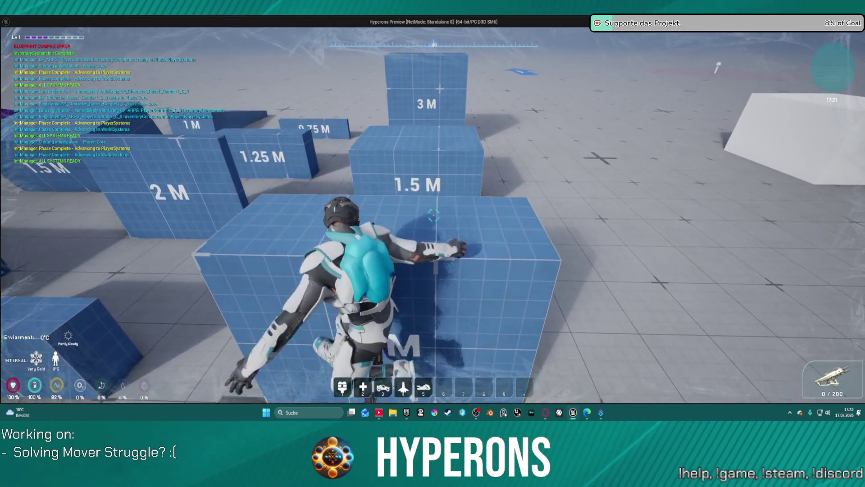
key(w)
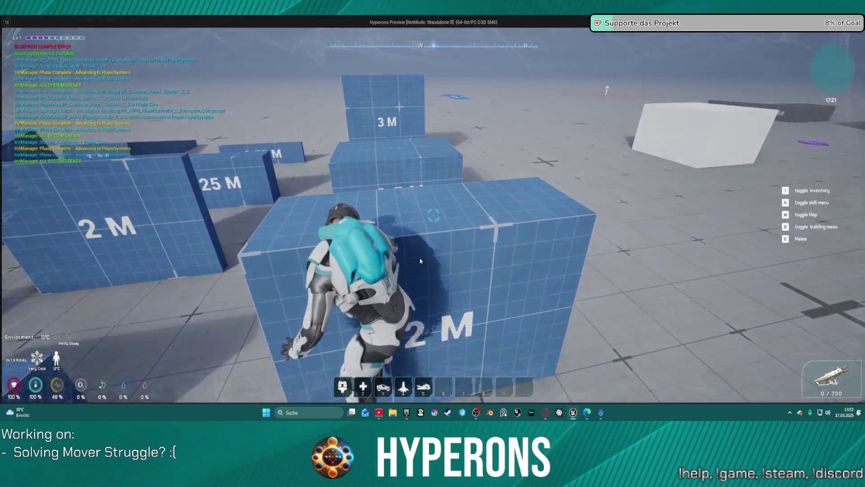
key(Escape)
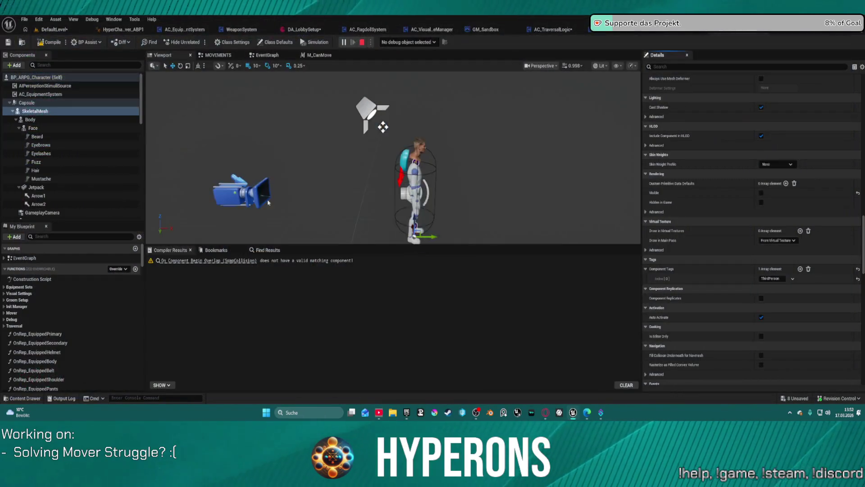
click(548, 30)
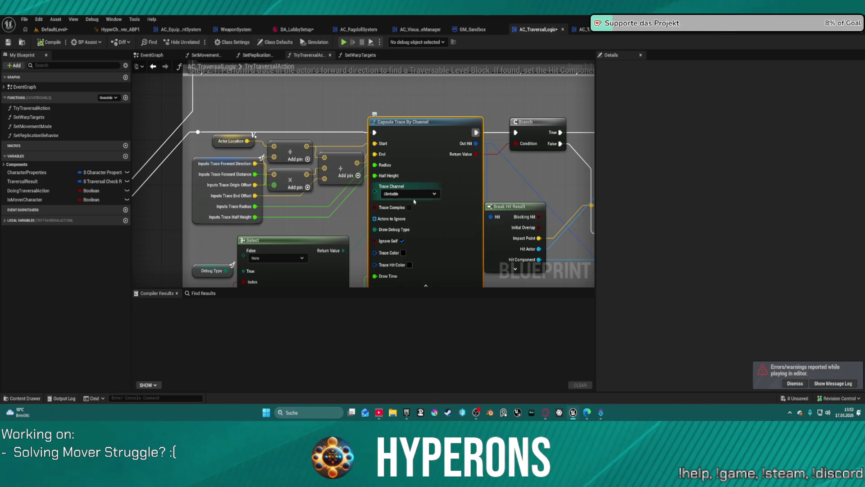
Step: Pan TryTraversalAction to the Draw Debug nodes, move the Inputs node aside, then revert it
mouse_move(439, 182)
mouse_down()
mouse_move(466, 98)
mouse_move(311, 141)
mouse_move(292, 155)
mouse_move(41, 186)
mouse_up()
mouse_move(361, 180)
mouse_down()
mouse_move(157, 148)
mouse_move(33, 154)
mouse_move(305, 206)
mouse_move(467, 208)
mouse_move(463, 189)
mouse_move(429, 179)
mouse_move(501, 207)
mouse_up()
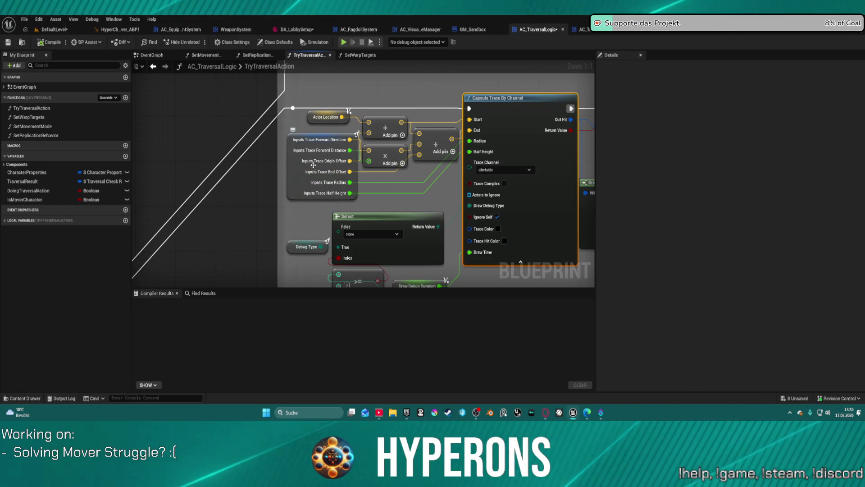
click(295, 178)
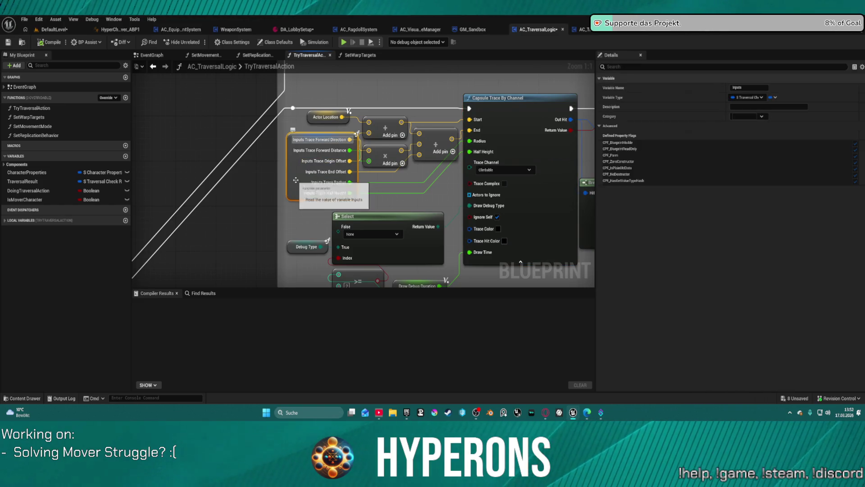
mouse_move(289, 136)
mouse_down()
mouse_move(135, 135)
mouse_move(361, 141)
mouse_move(351, 134)
mouse_up()
right_click(352, 138)
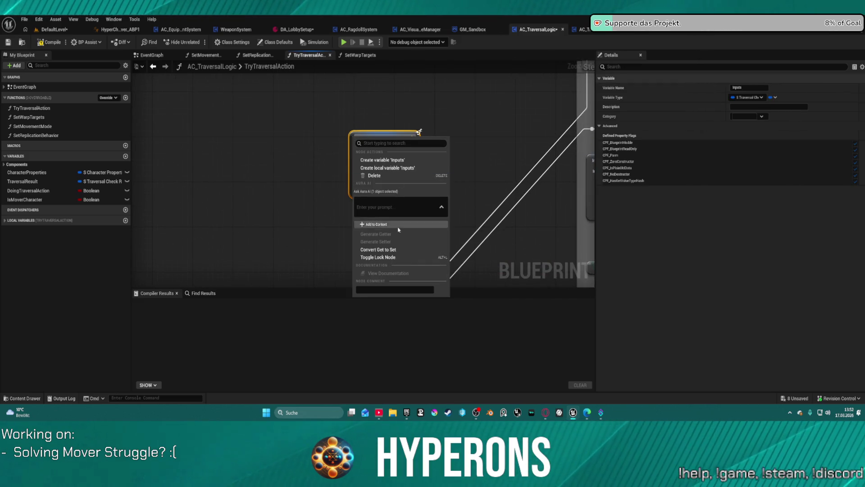
click(426, 110)
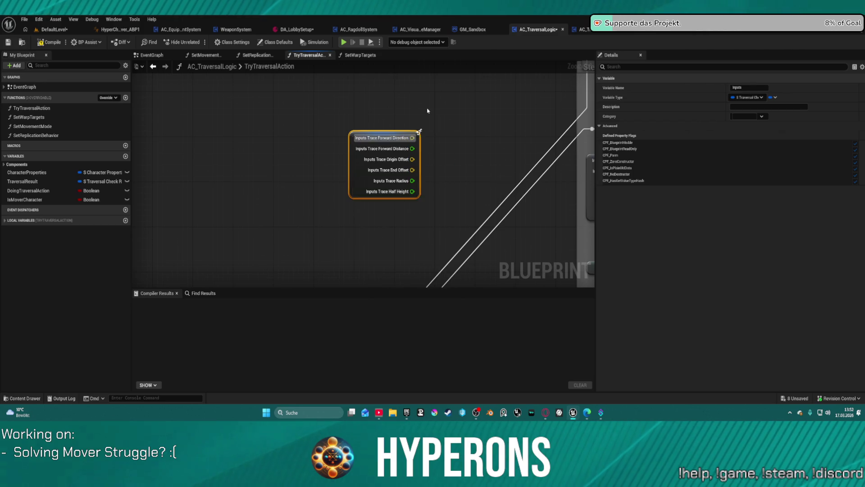
right_click(402, 149)
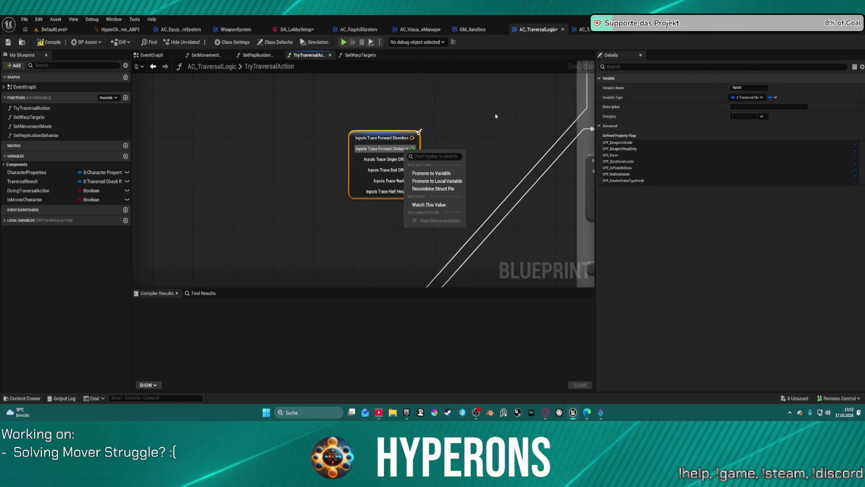
click(476, 109)
drag(437, 206, 417, 203)
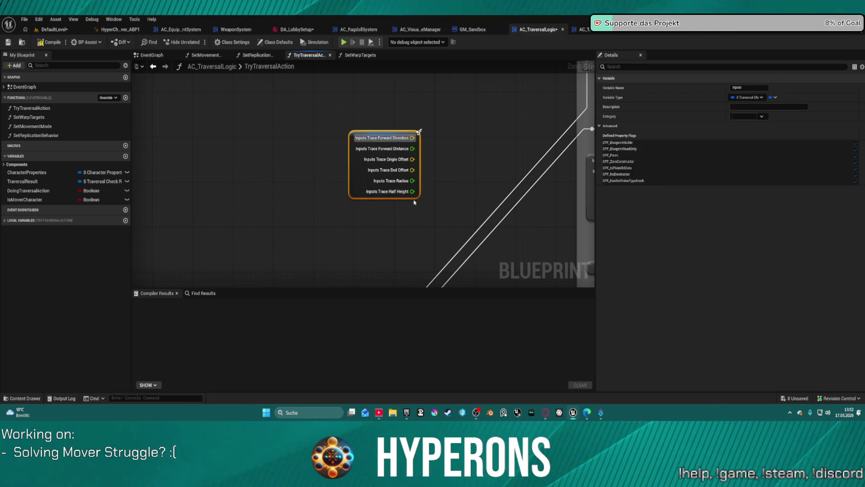
key(Delete)
Step: Review the Get Actor Location and Capsule Trace sections, then centre the entry and Sequence nodes
scroll(421, 158, down, 3)
scroll(271, 150, up, 5)
mouse_move(271, 150)
mouse_down()
mouse_move(393, 266)
mouse_move(221, 235)
mouse_move(100, 243)
mouse_move(318, 203)
mouse_move(487, 208)
mouse_move(135, 212)
mouse_move(131, 297)
mouse_move(172, 293)
mouse_up()
mouse_move(189, 203)
mouse_down()
mouse_move(405, 189)
mouse_move(525, 73)
mouse_up()
scroll(520, 78, down, 2)
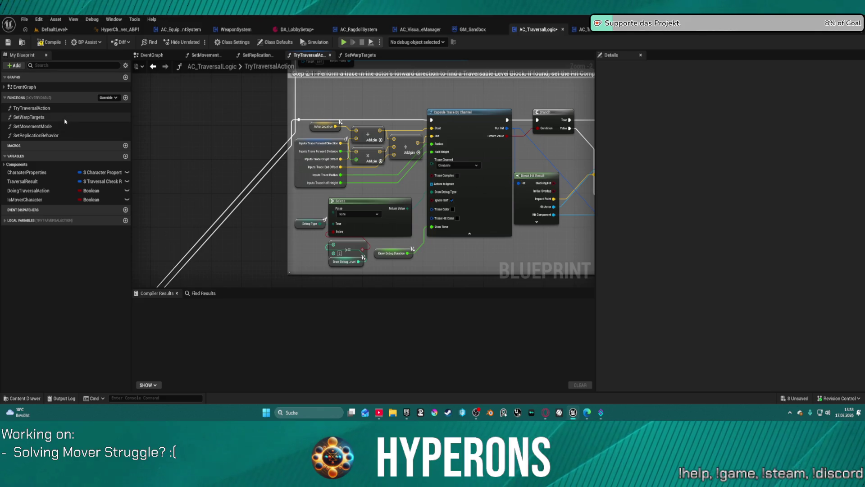
scroll(292, 152, up, 2)
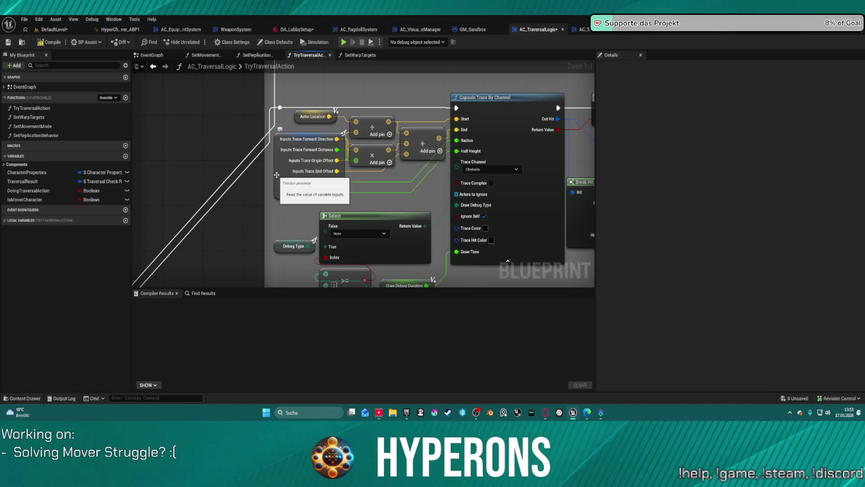
scroll(362, 158, down, 9)
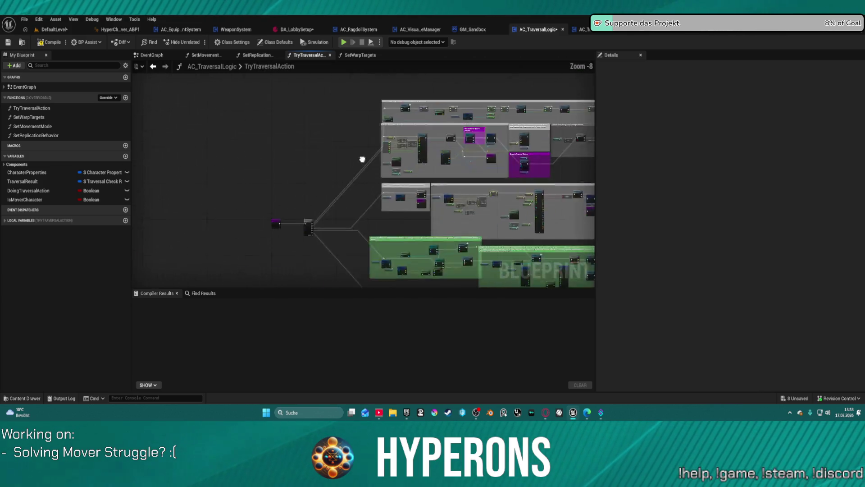
scroll(359, 170, up, 9)
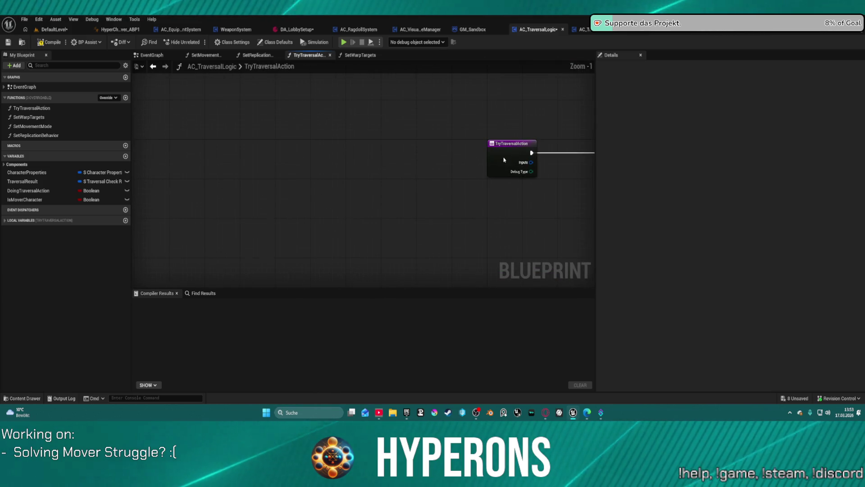
click(366, 165)
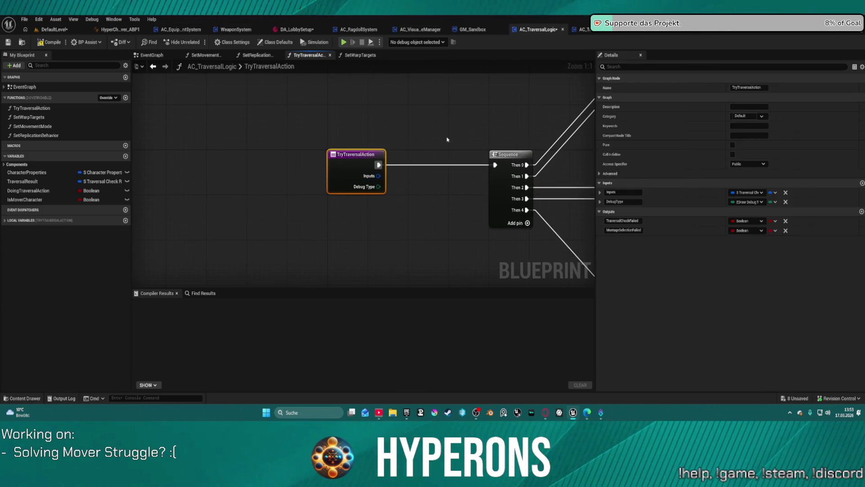
mouse_move(421, 126)
mouse_down()
mouse_move(306, 142)
mouse_move(394, 164)
mouse_up()
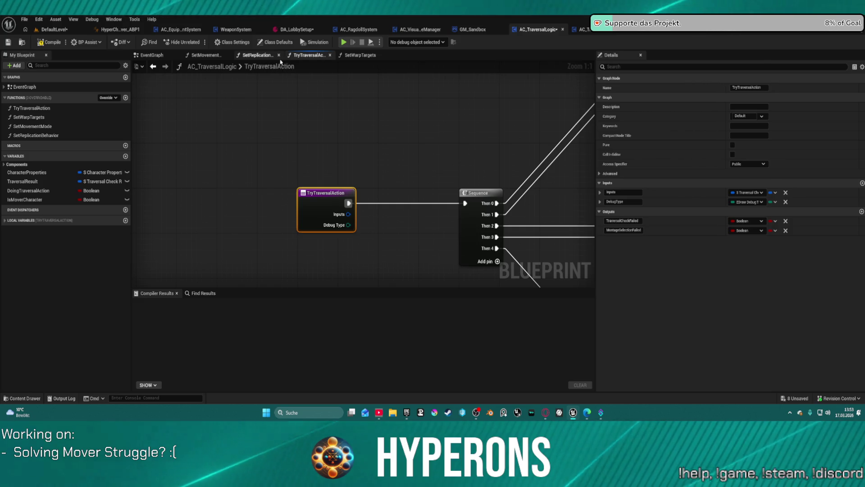
Step: Open the SetMovementMode function graph, then the component's EventGraph
click(208, 56)
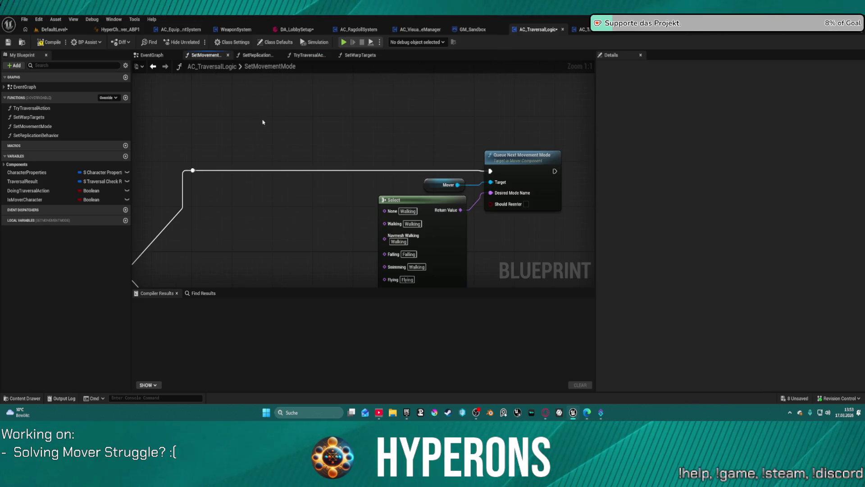
scroll(260, 120, down, 3)
scroll(357, 220, up, 3)
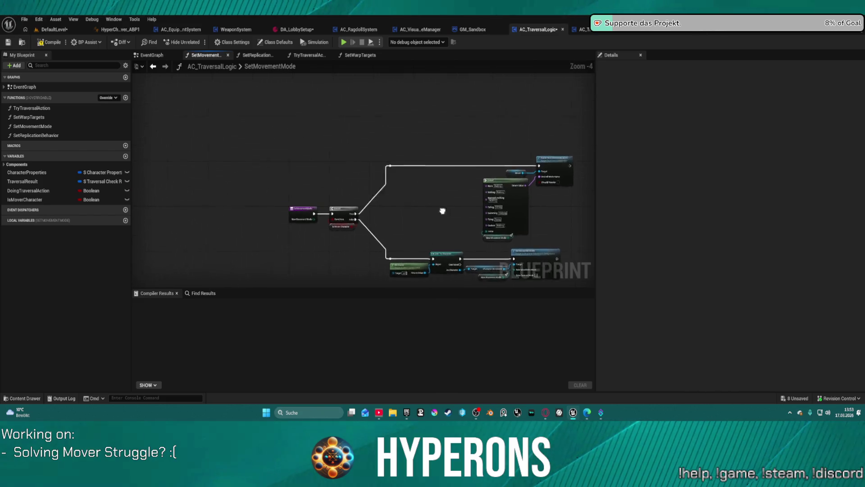
click(149, 55)
Step: Drag the Mover getter up-left of the Play Montage nodes and select it with the top Play Montage
scroll(310, 186, up, 8)
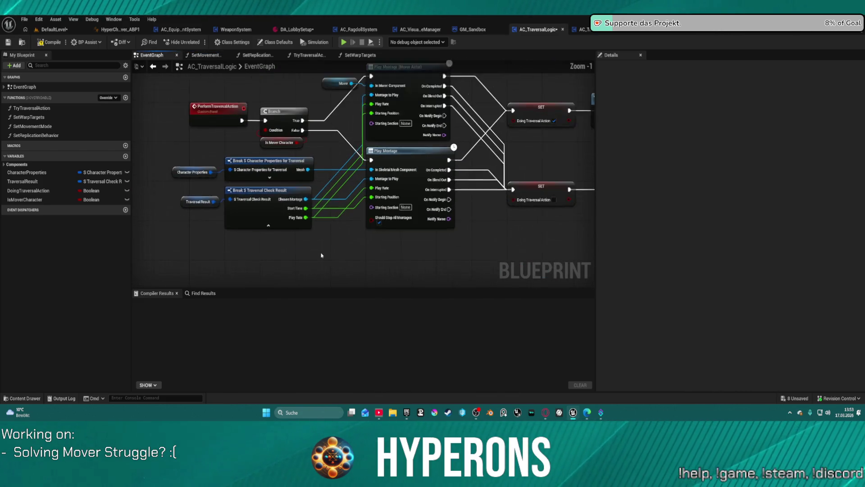
scroll(296, 181, down, 2)
drag(296, 182, 271, 242)
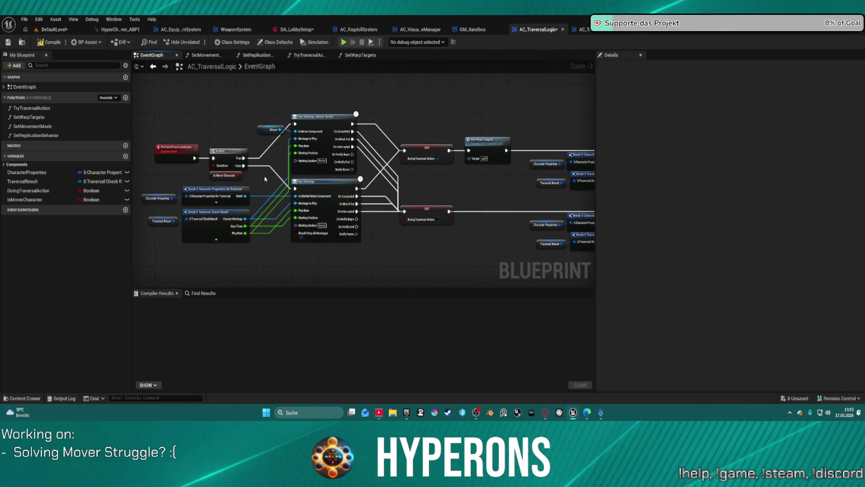
drag(238, 189, 209, 186)
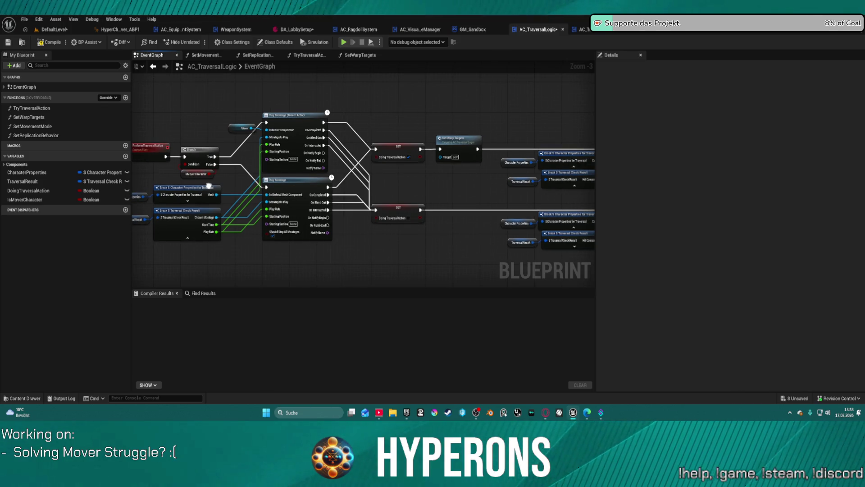
drag(209, 186, 330, 188)
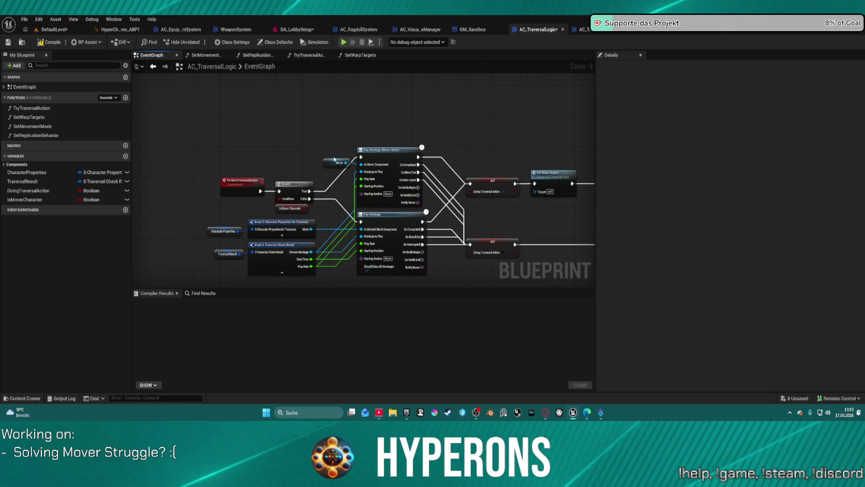
drag(335, 161, 295, 142)
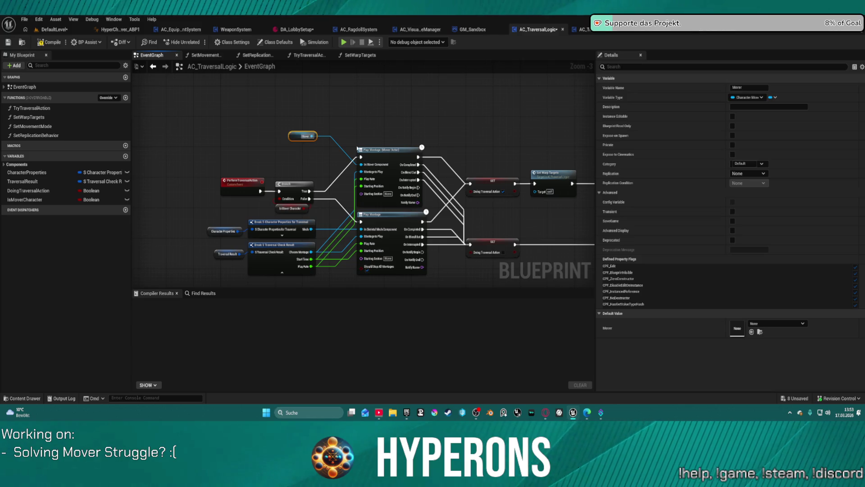
drag(377, 156, 379, 159)
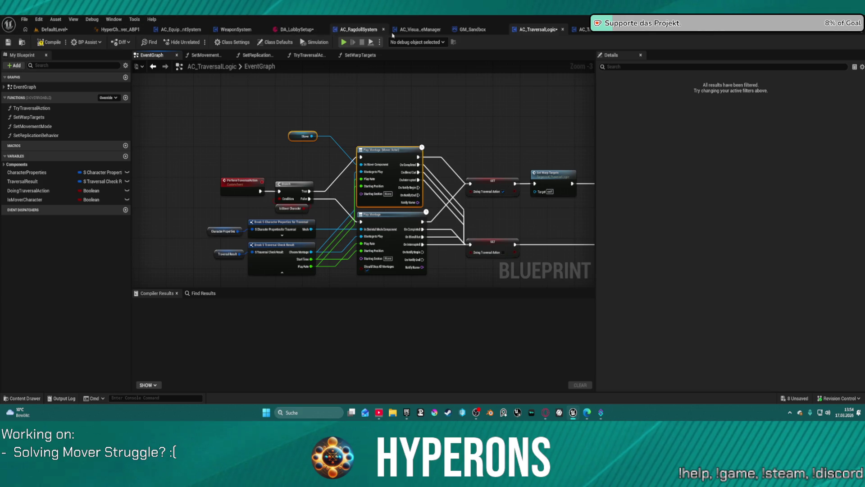
click(715, 31)
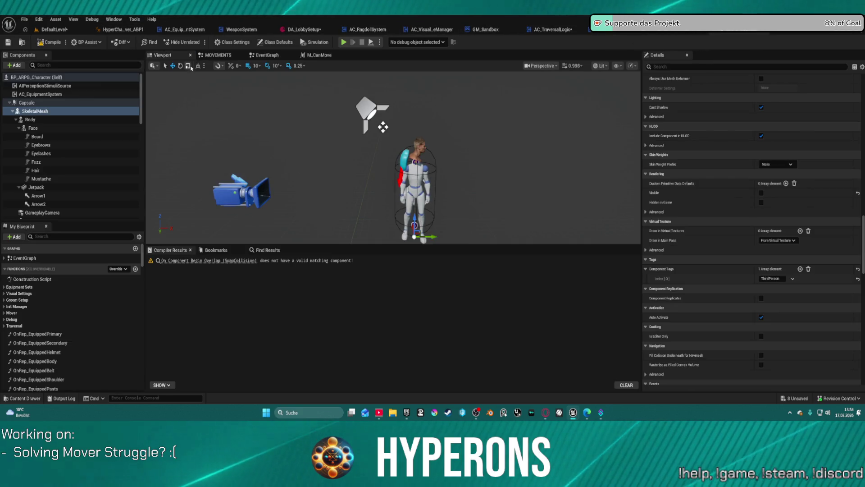
Step: Delete the Mover variable node in BP_ARPG_Character's EventGraph
click(234, 59)
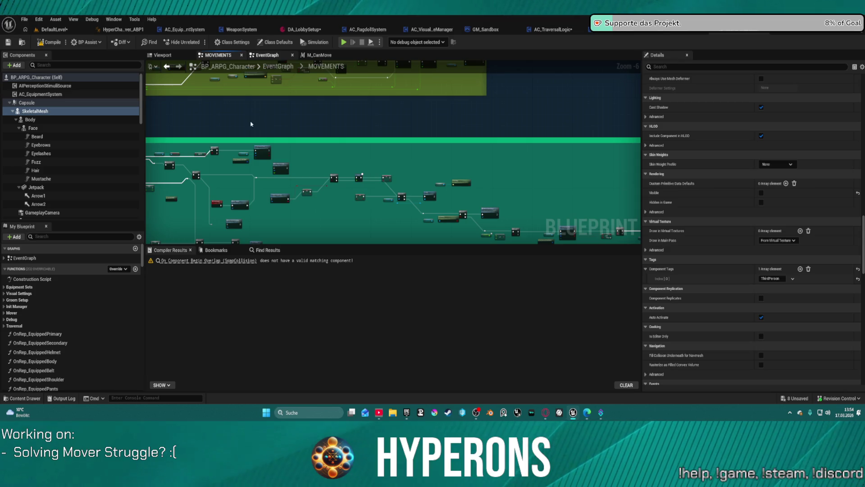
click(266, 55)
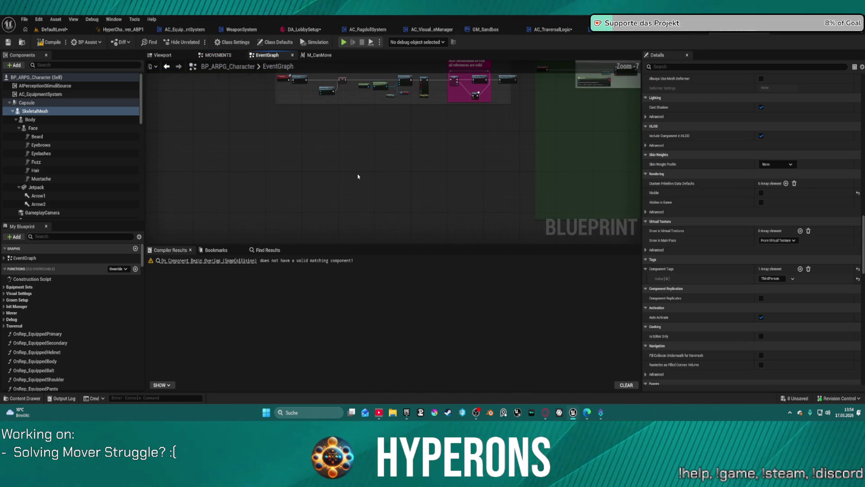
click(361, 174)
scroll(360, 175, up, 8)
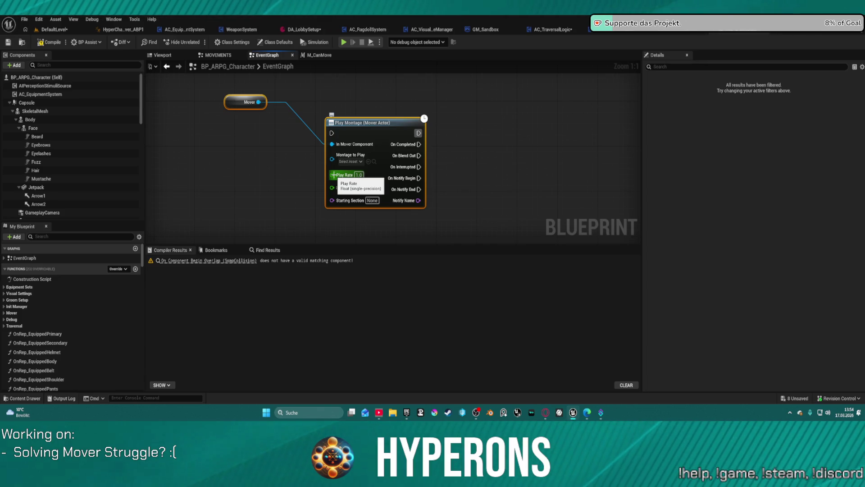
click(237, 103)
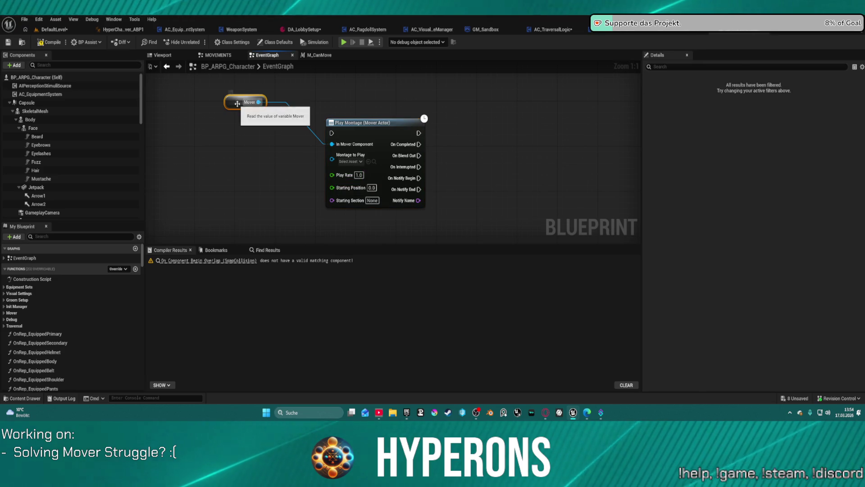
key(Delete)
Step: Zoom in and out around the remaining Play Montage (Mover Actor) node
scroll(91, 193, down, 8)
scroll(91, 193, down, 5)
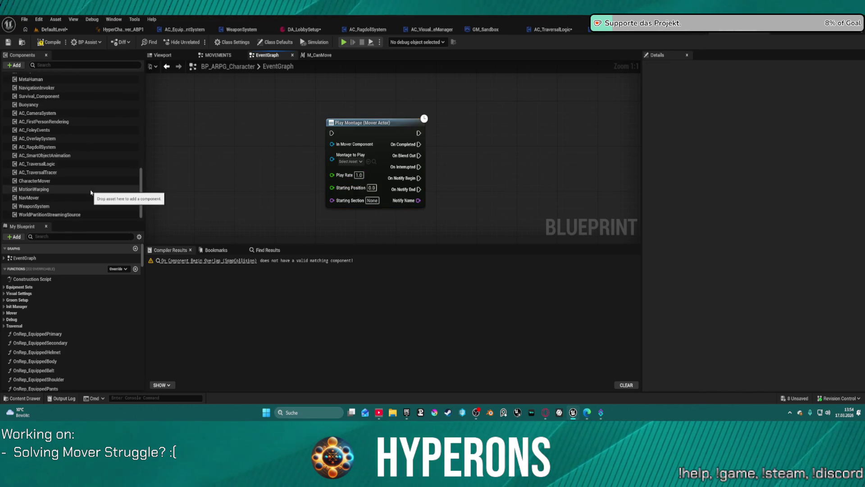
scroll(48, 200, up, 2)
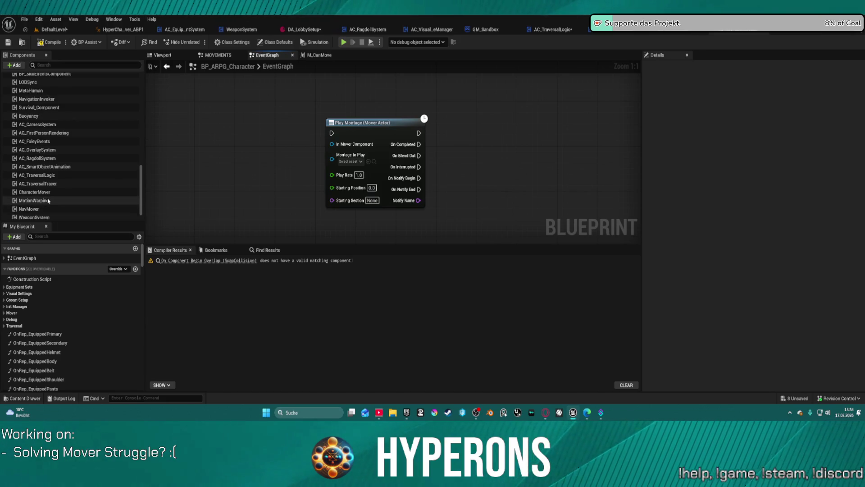
scroll(53, 144, up, 3)
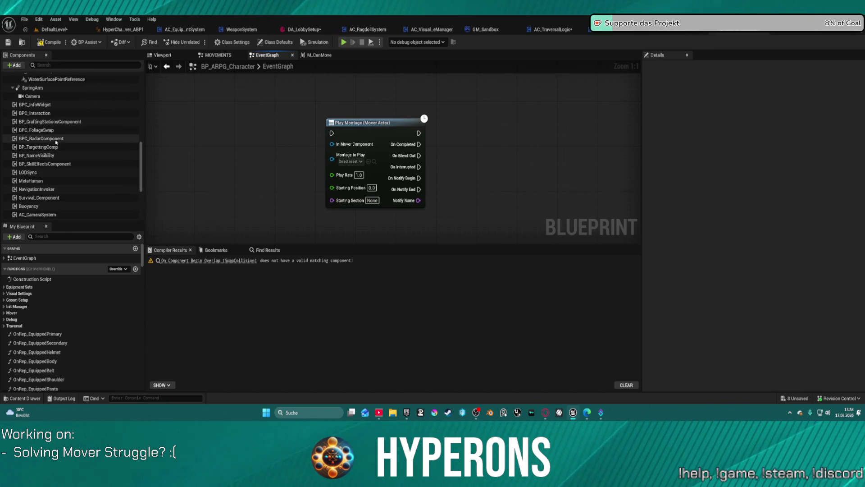
scroll(84, 144, down, 2)
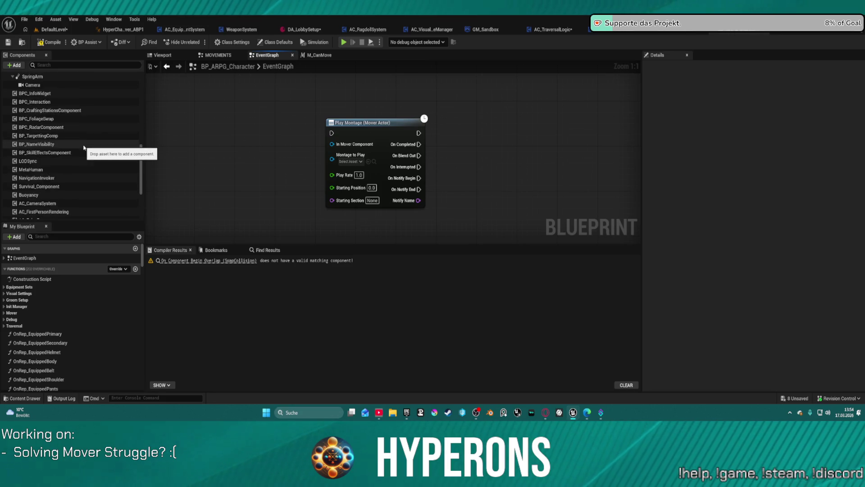
scroll(83, 150, down, 3)
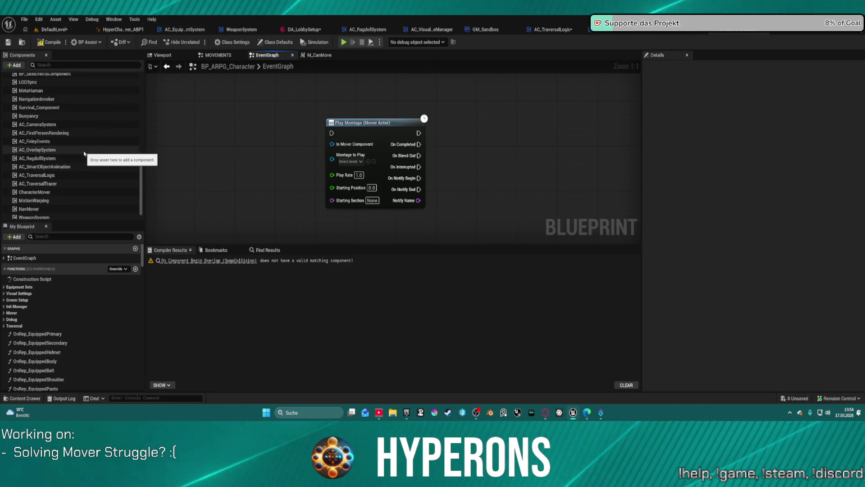
scroll(83, 154, up, 7)
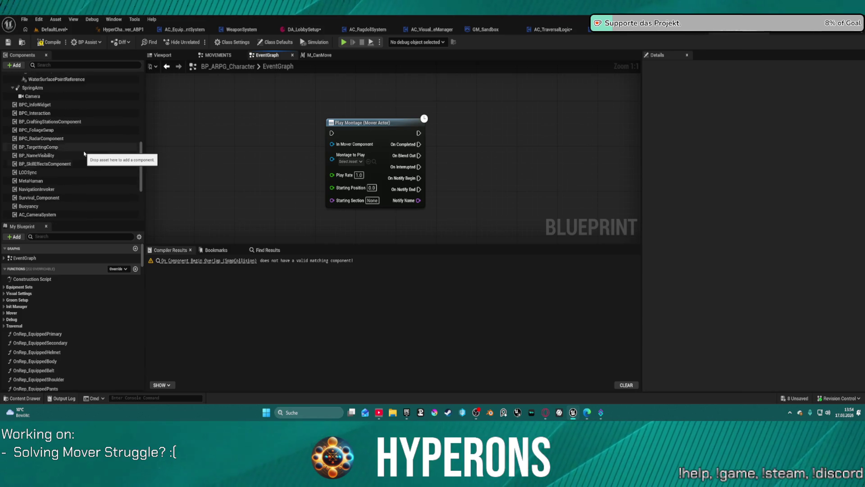
scroll(84, 154, up, 6)
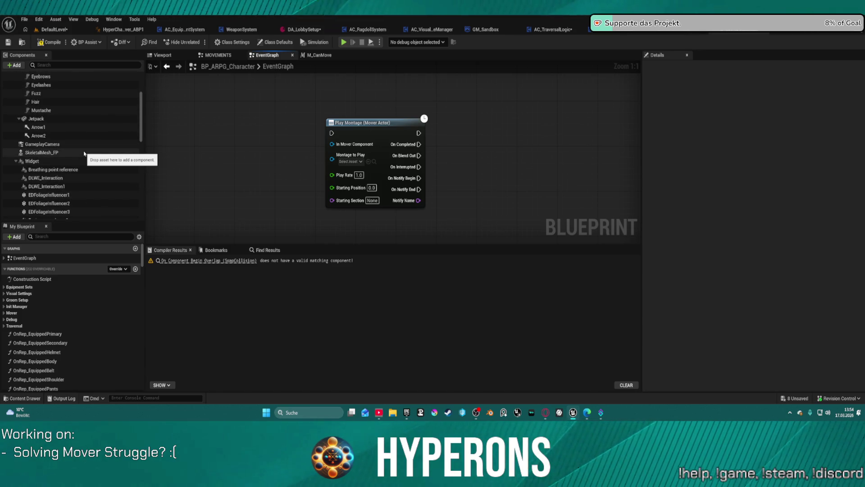
scroll(84, 154, up, 3)
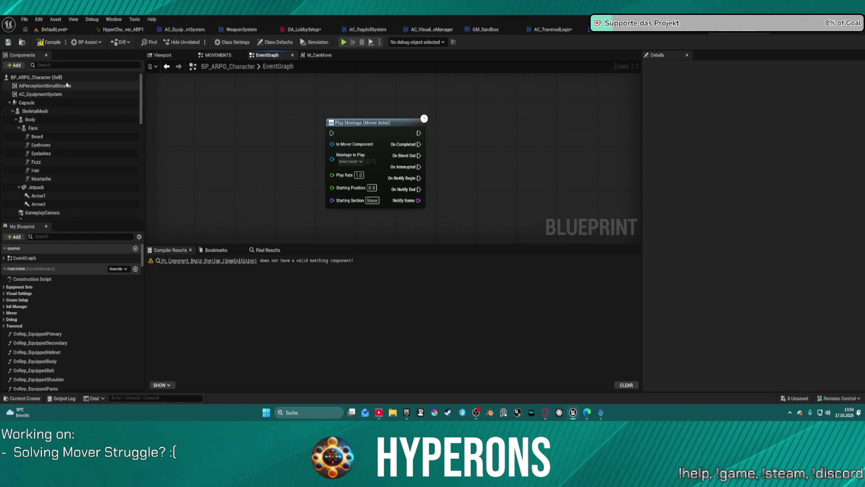
Step: Filter components for 'mov', add CharacterMover wired to In Mover Component, then clear the filter
text(mov)
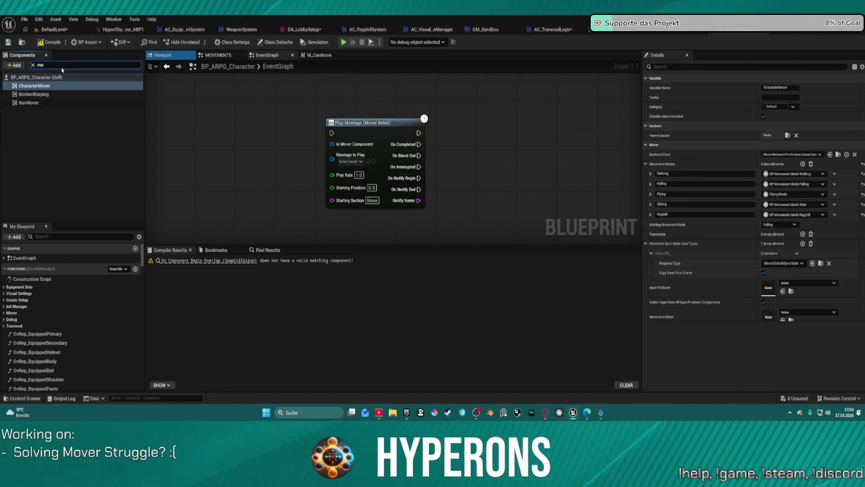
mouse_move(43, 86)
mouse_down()
mouse_move(277, 90)
mouse_move(333, 145)
mouse_up()
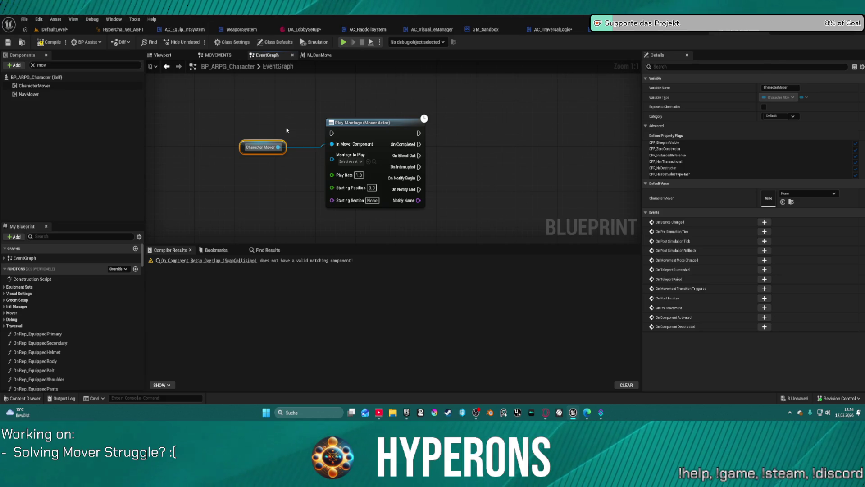
mouse_move(383, 121)
mouse_down()
mouse_move(414, 87)
mouse_move(468, 119)
mouse_move(417, 124)
mouse_up()
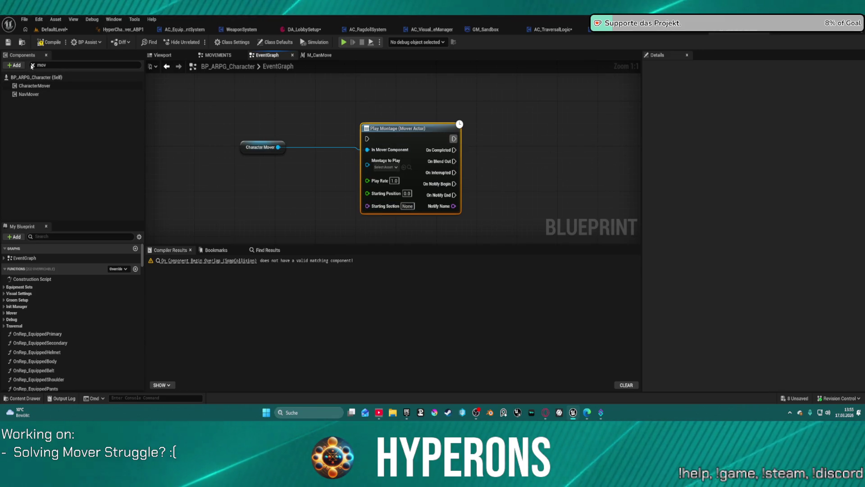
click(32, 65)
drag(314, 72, 307, 152)
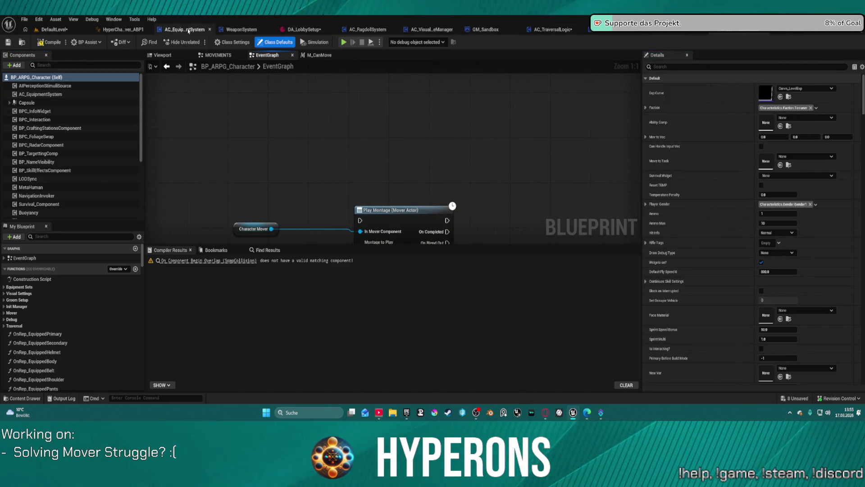
Step: Open BP_ARPG_Character_Old and inspect the Play Montage node in its Debug animation section
mouse_move(359, 56)
mouse_down()
mouse_move(343, 76)
mouse_move(338, 33)
mouse_up()
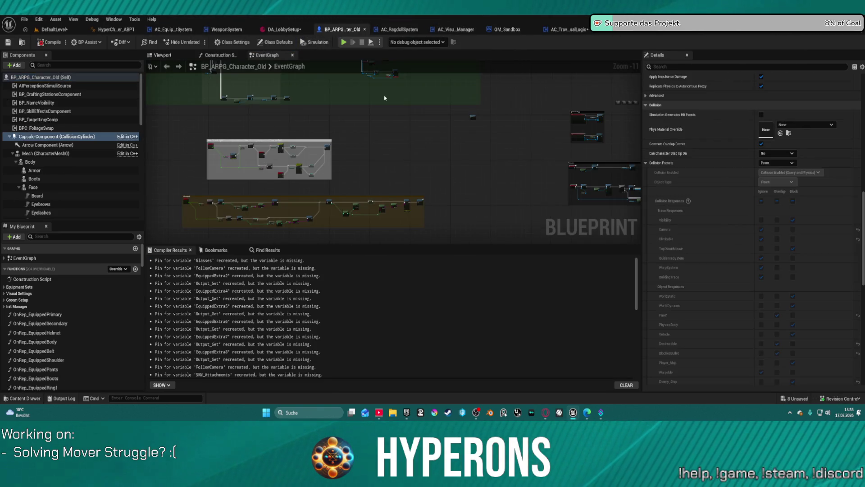
scroll(212, 187, up, 5)
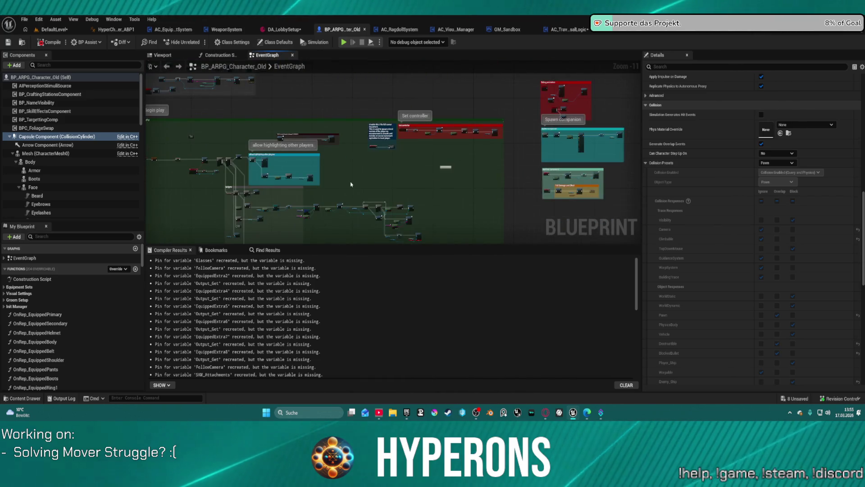
drag(396, 142, 468, 141)
mouse_move(156, 193)
mouse_down()
mouse_move(180, 171)
mouse_move(329, 171)
mouse_move(352, 223)
mouse_up()
scroll(157, 192, up, 6)
drag(156, 192, 177, 300)
scroll(392, 198, up, 1)
scroll(458, 174, up, 4)
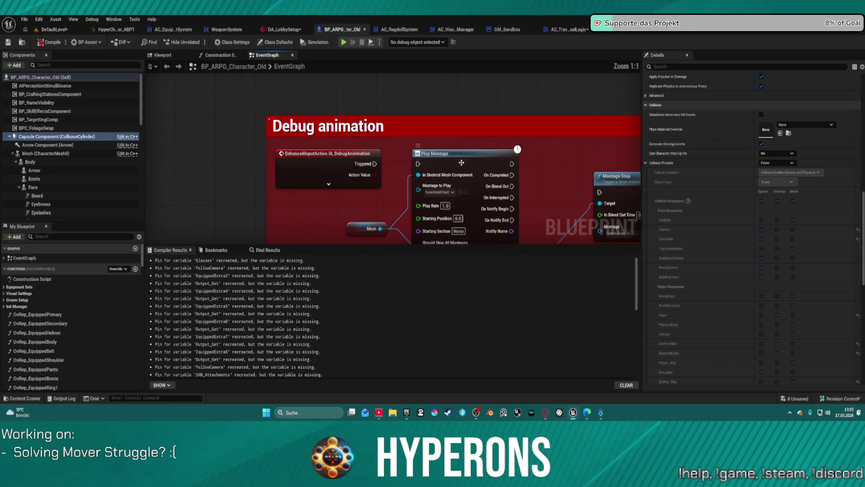
click(398, 95)
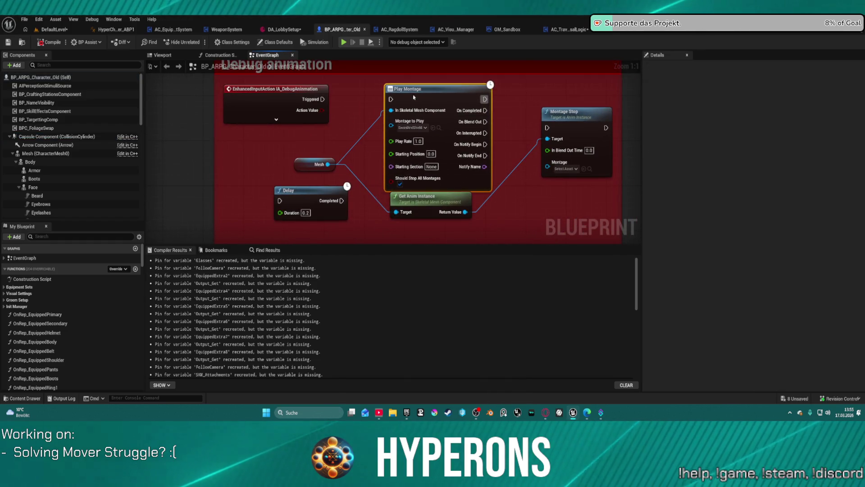
Step: Add a standard Play Montage node to BP_ARPG_Character's graph via 'playmontage' and move it right
right_click(269, 108)
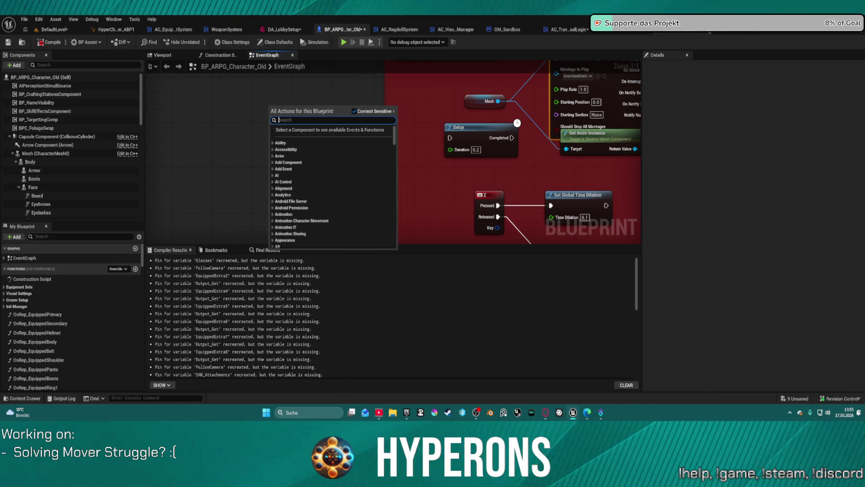
right_click(250, 115)
text(playmontage)
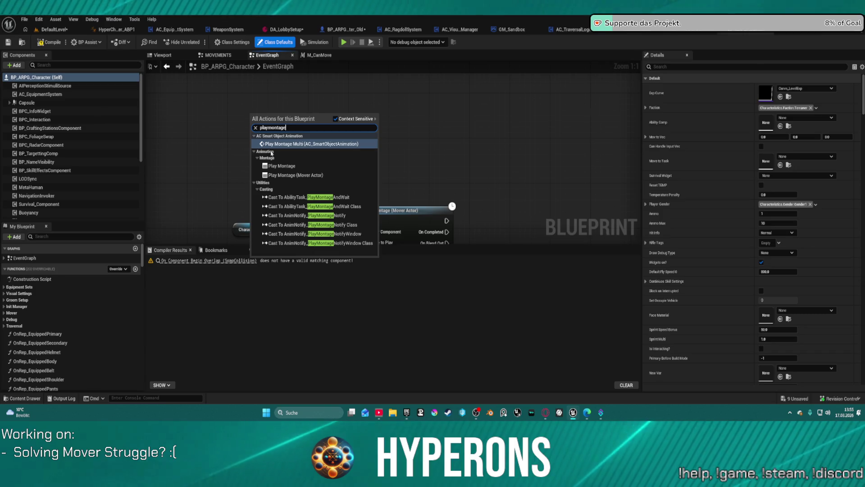
click(284, 166)
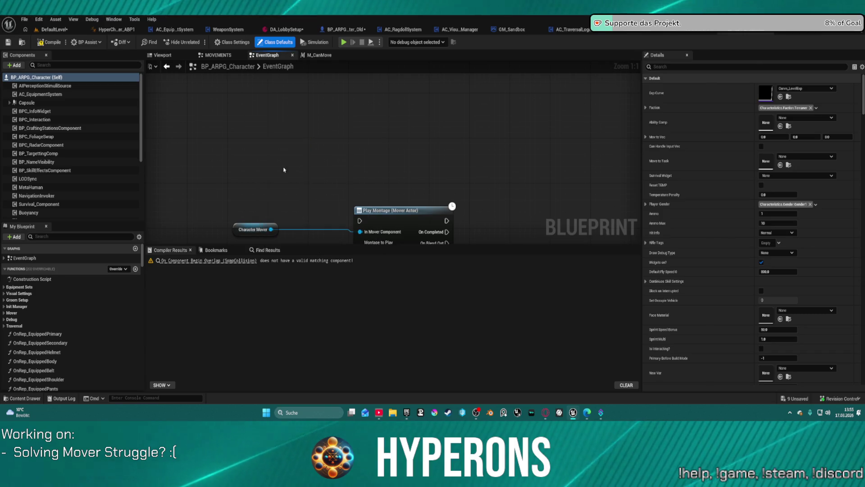
drag(320, 152, 578, 158)
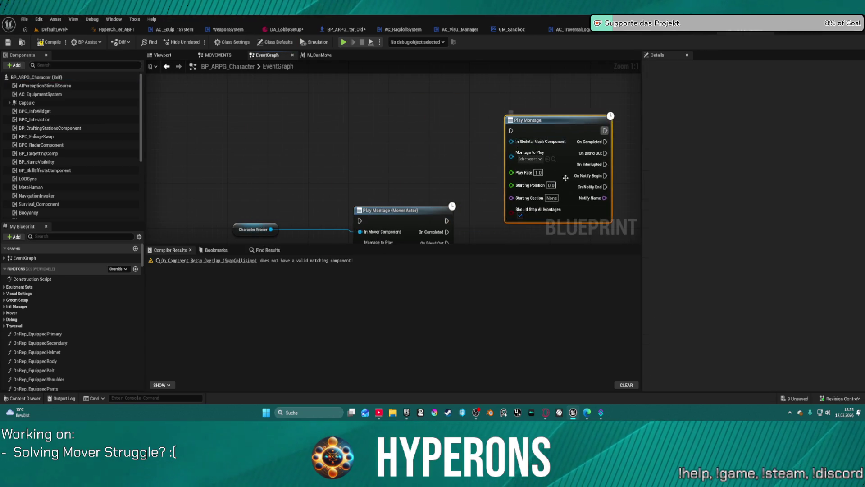
Step: Return to BP_ARPG_Character_Old's EventGraph to compare its setup
click(364, 27)
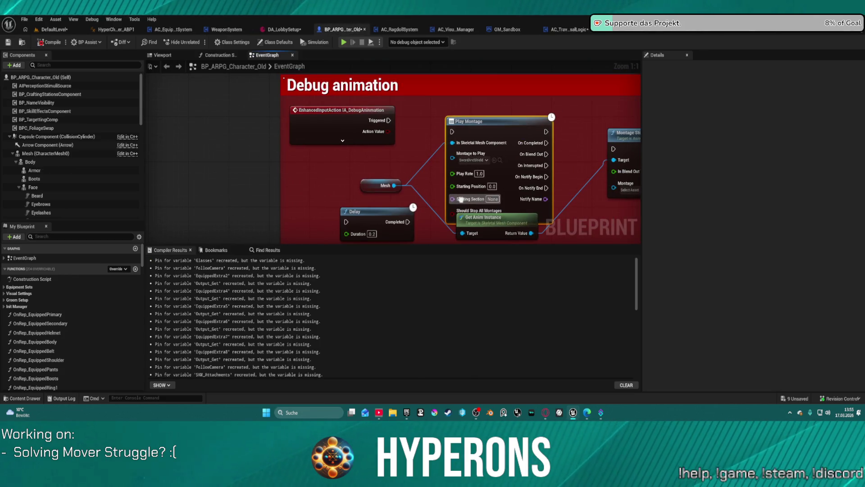
scroll(429, 161, down, 3)
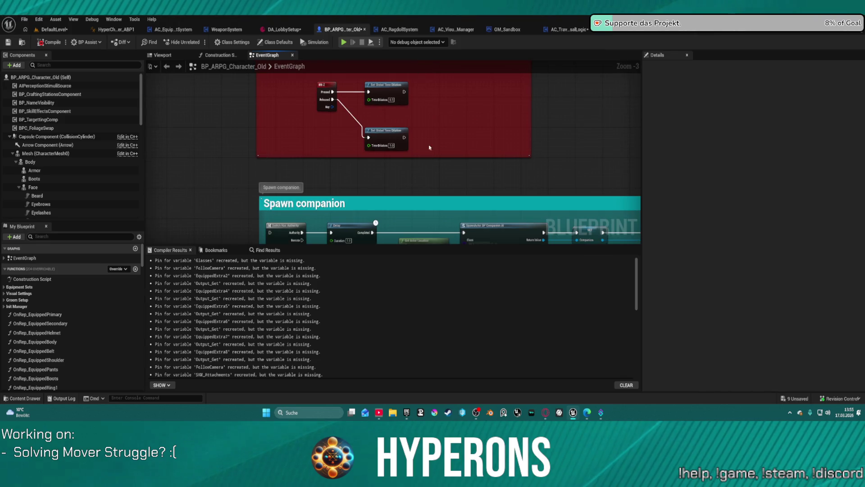
scroll(406, 183, down, 3)
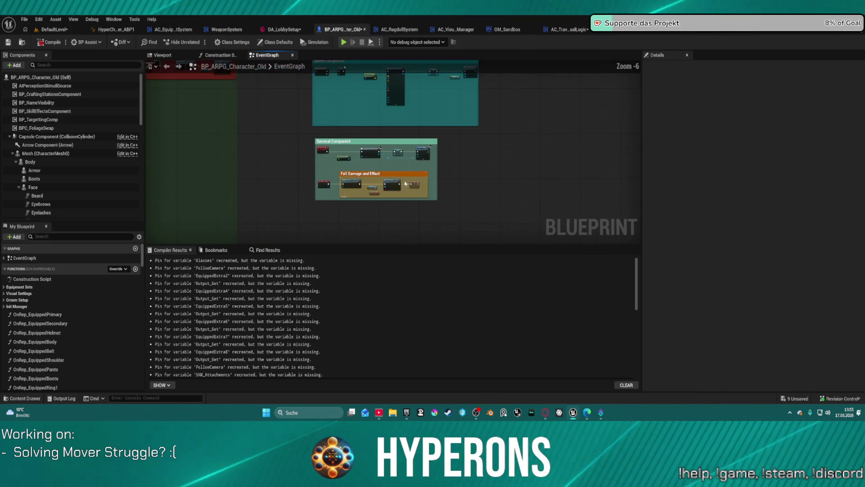
scroll(357, 133, up, 4)
scroll(357, 133, down, 5)
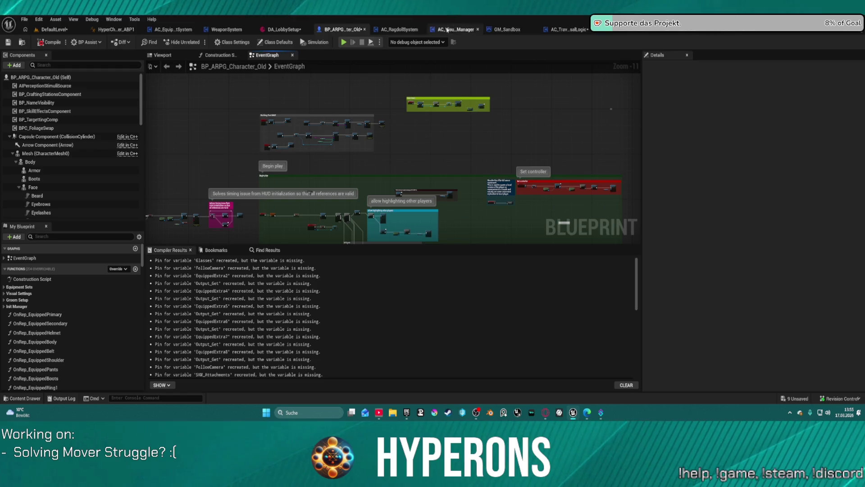
Step: Switch to BP_ARPG_Character, glance at MOVEMENTS, and open the SKILL + DAMAGE collapsed graph
click(739, 30)
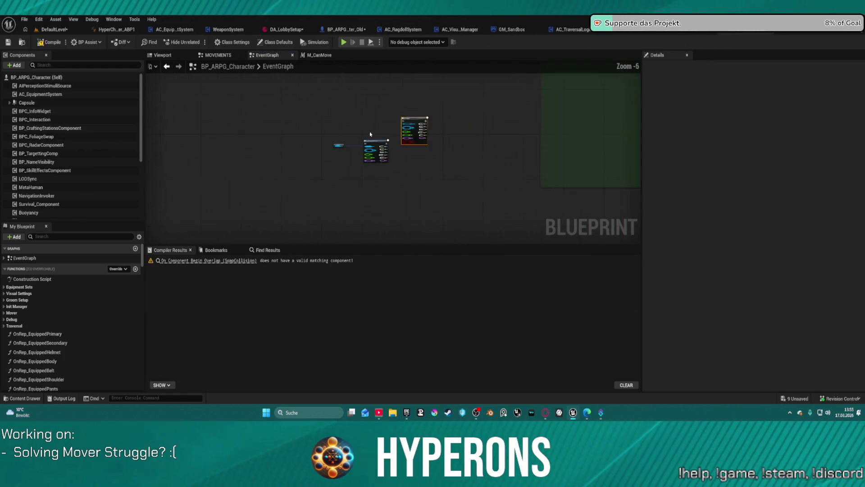
click(220, 58)
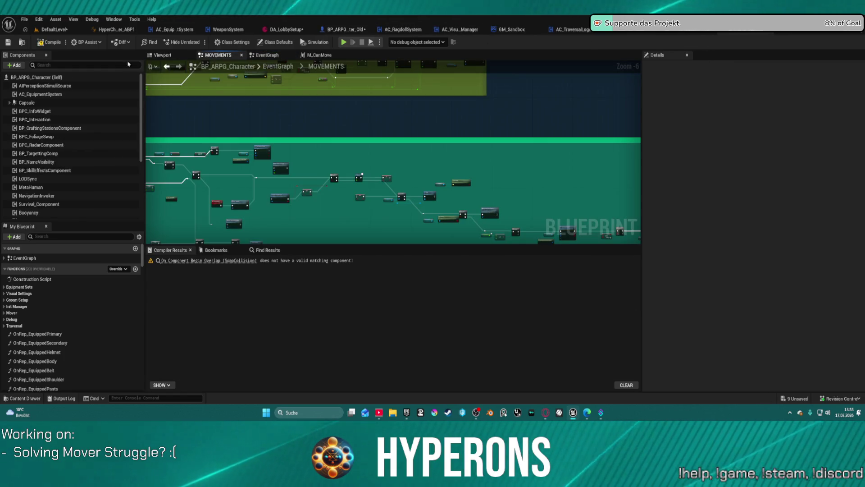
drag(330, 133, 404, 135)
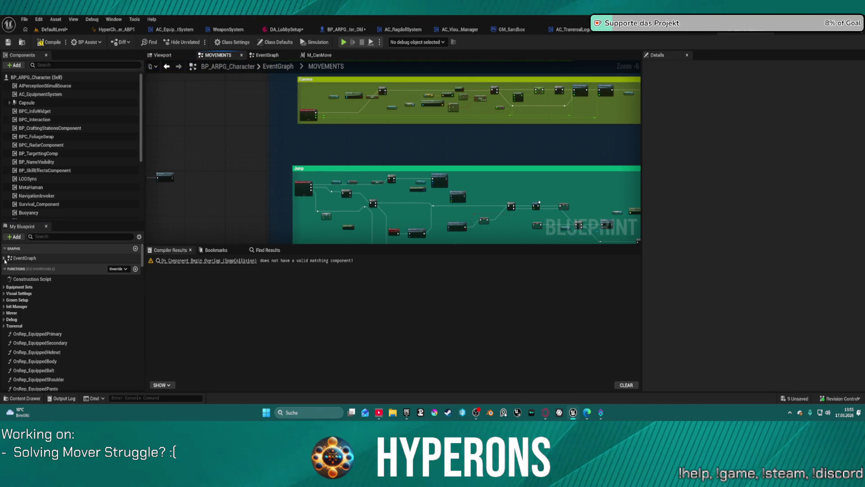
click(4, 259)
double_click(43, 268)
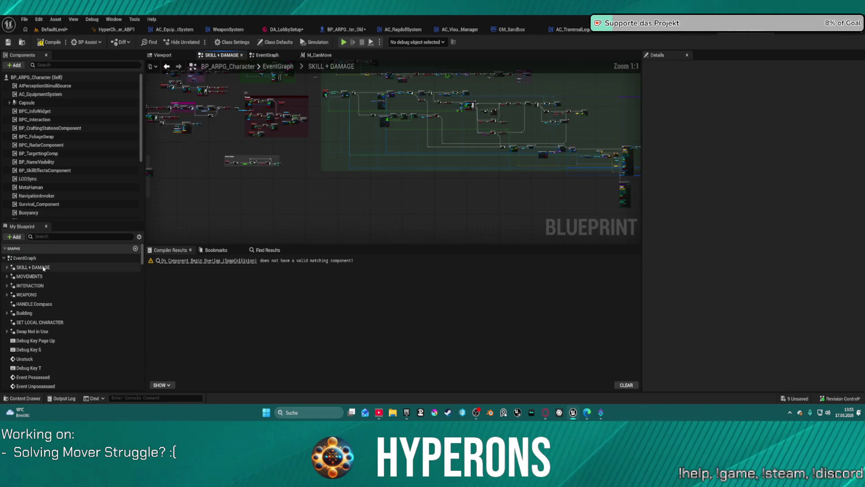
Step: Pan through SKILL + DAMAGE to the Play Montage and Print String nodes
scroll(324, 138, up, 6)
scroll(352, 141, up, 4)
mouse_move(353, 142)
mouse_down()
mouse_move(388, 195)
mouse_move(341, 79)
mouse_up()
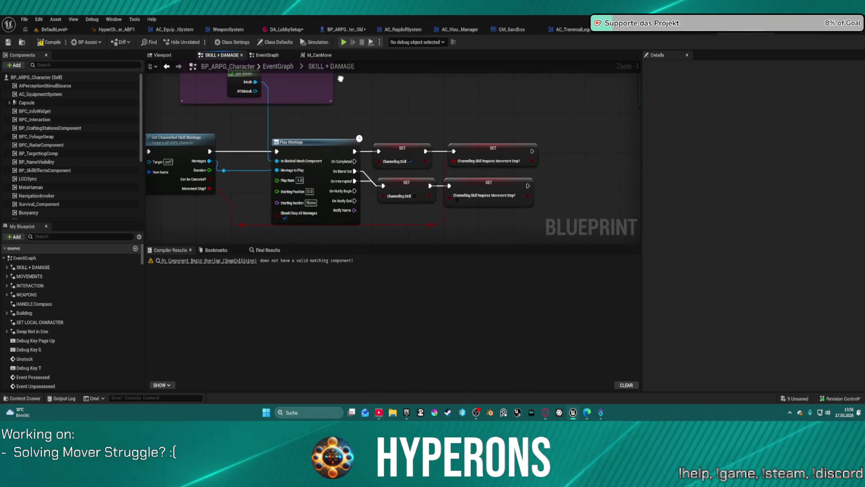
scroll(341, 79, down, 4)
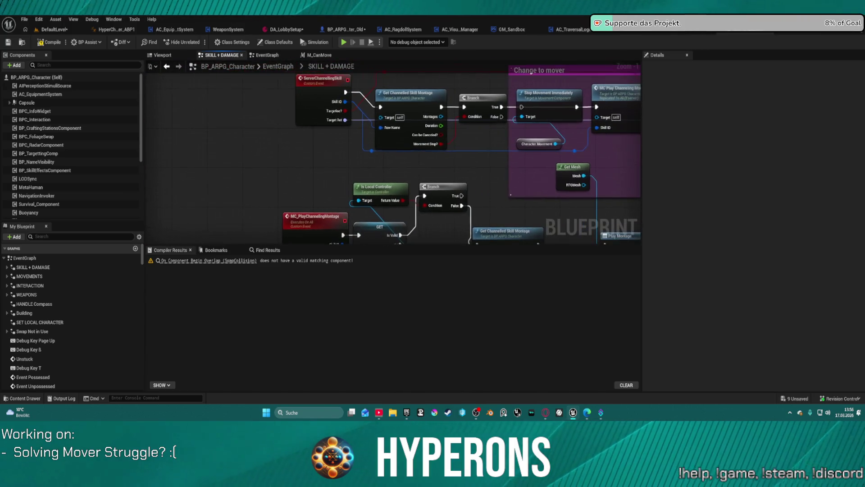
drag(330, 186, 506, 186)
scroll(506, 186, down, 2)
scroll(507, 186, up, 5)
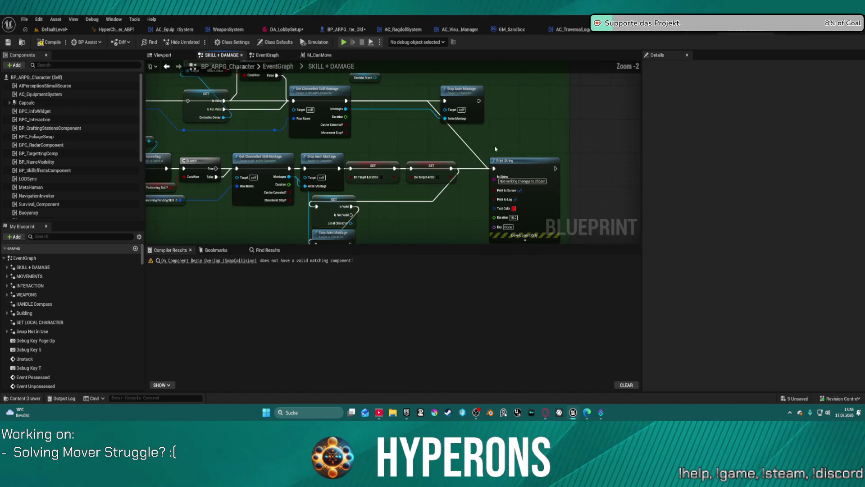
mouse_move(507, 186)
mouse_down()
mouse_move(335, 110)
mouse_move(360, 27)
mouse_up()
Step: Continue past the SpawnActor, Camerashake and Destroy equipments nodes to the Change to mover comment
scroll(406, 122, down, 1)
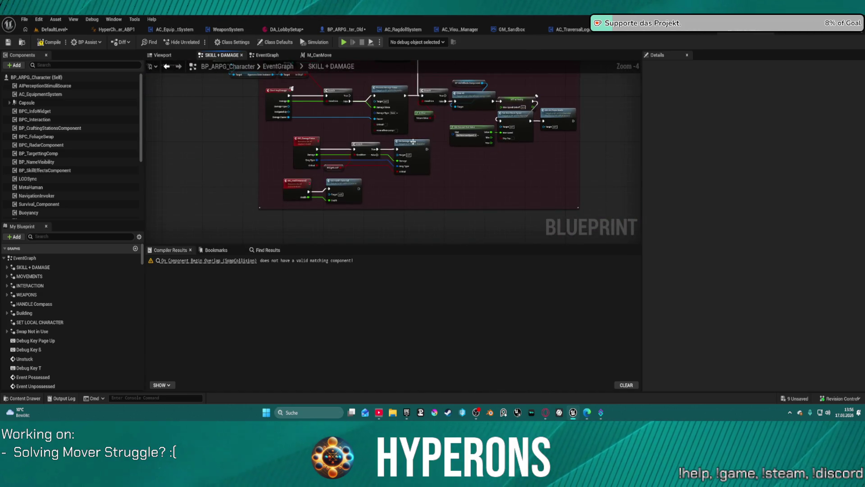
scroll(388, 137, down, 5)
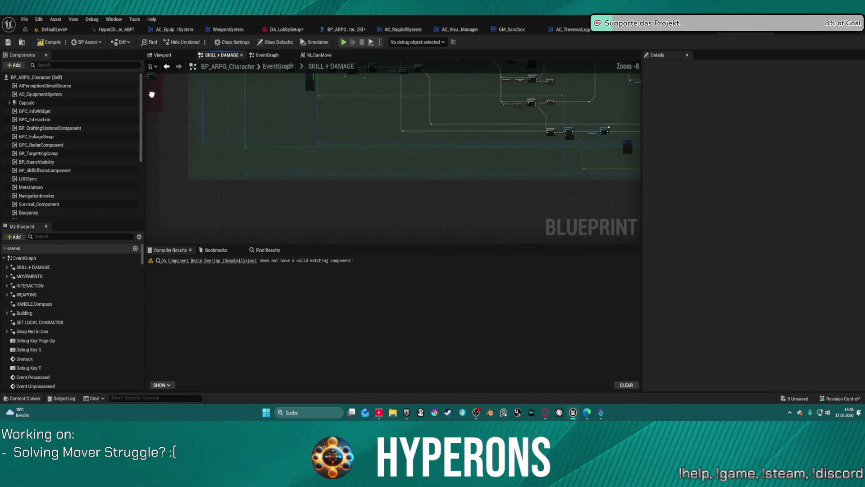
scroll(315, 121, up, 6)
drag(315, 122, 371, 106)
scroll(370, 107, down, 8)
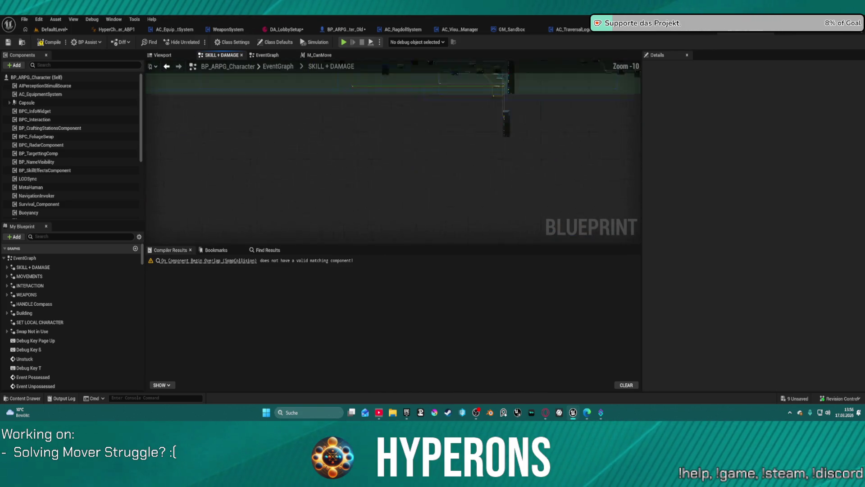
scroll(381, 213, up, 8)
drag(381, 213, 480, 175)
scroll(480, 174, down, 8)
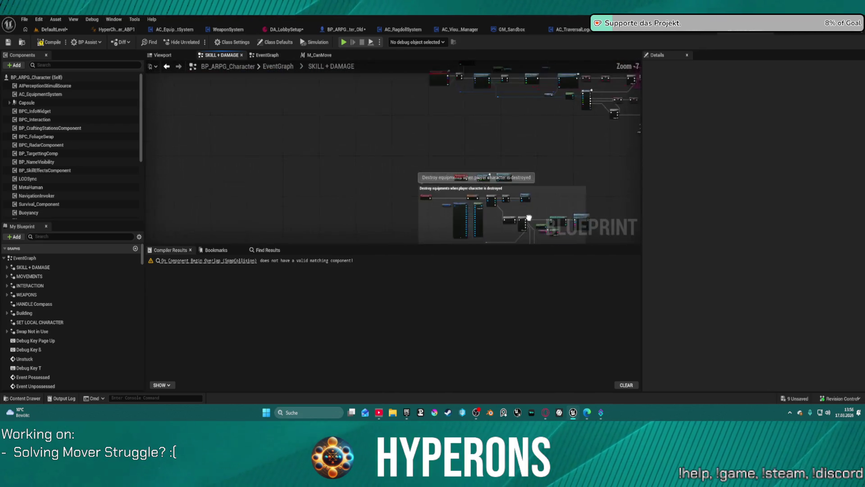
scroll(365, 233, up, 2)
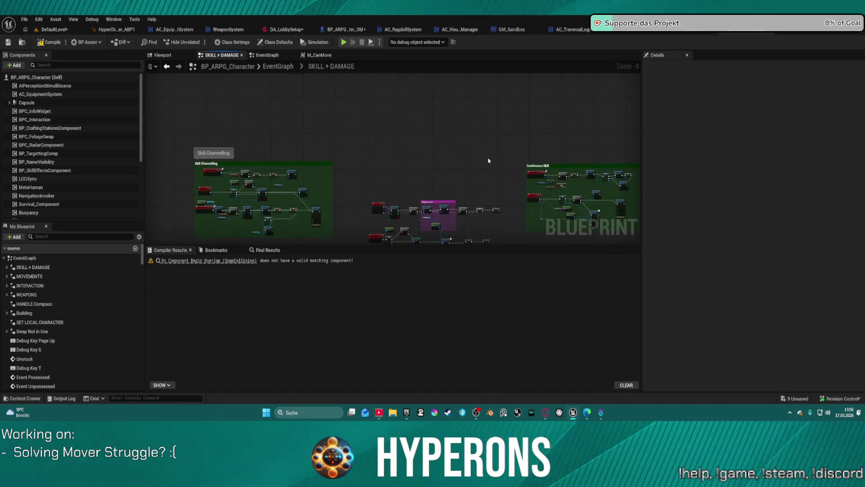
scroll(482, 199, up, 6)
mouse_move(377, 217)
mouse_down()
mouse_move(380, 150)
mouse_move(430, 176)
mouse_up()
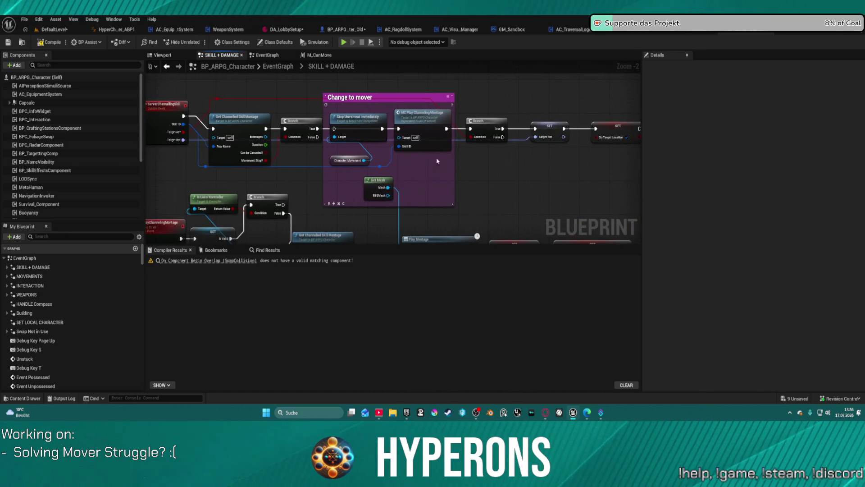
scroll(425, 131, up, 1)
Step: Jump from the MC Play Channeling Montage node to its event logic
click(424, 119)
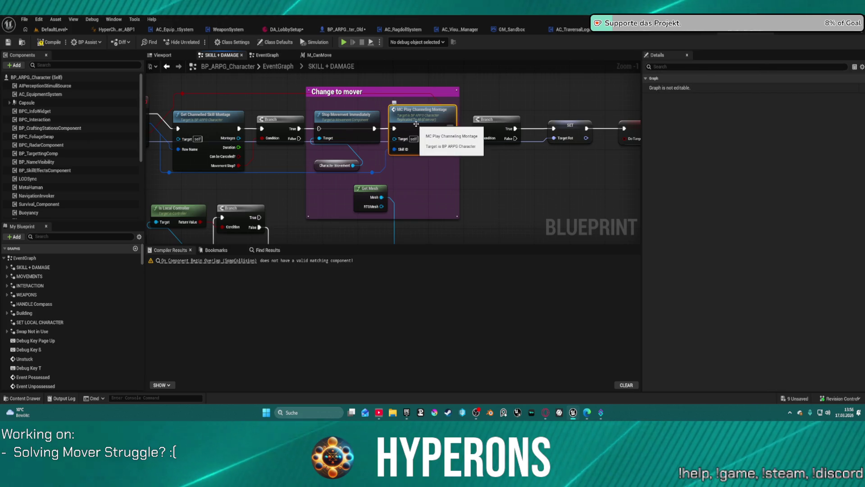
double_click(418, 124)
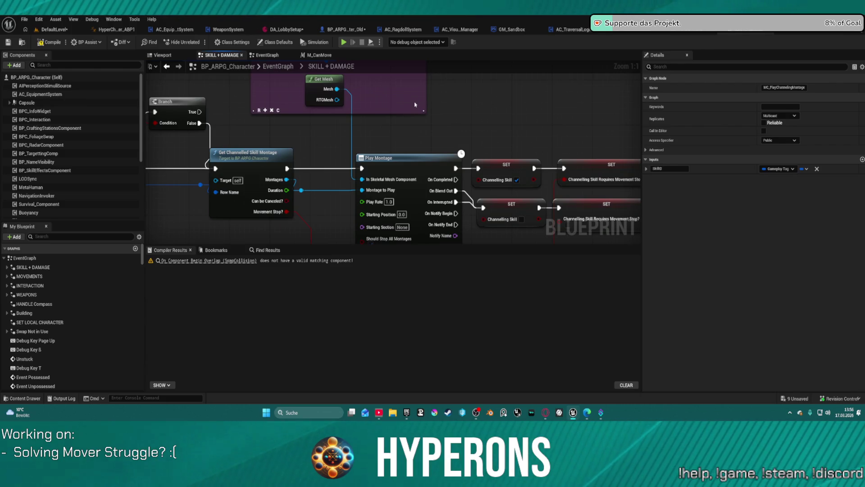
click(228, 30)
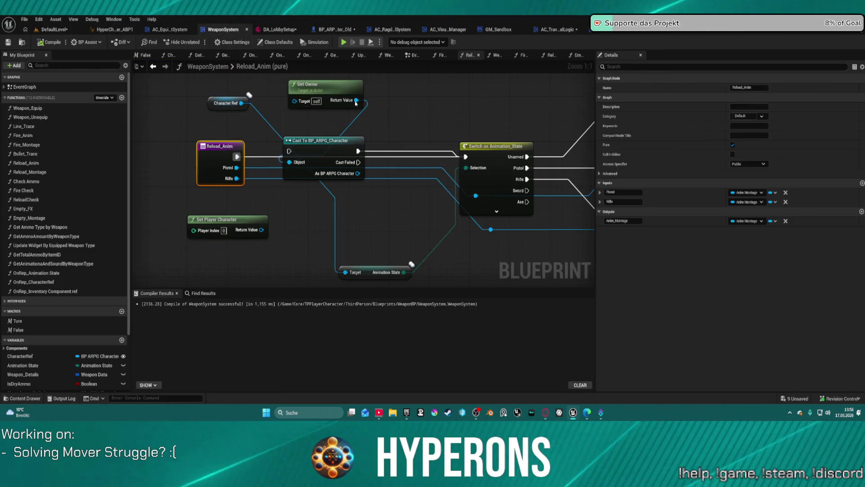
scroll(473, 136, down, 1)
mouse_move(474, 137)
mouse_down()
mouse_move(328, 113)
mouse_move(179, 106)
mouse_move(378, 91)
mouse_move(394, 152)
mouse_up()
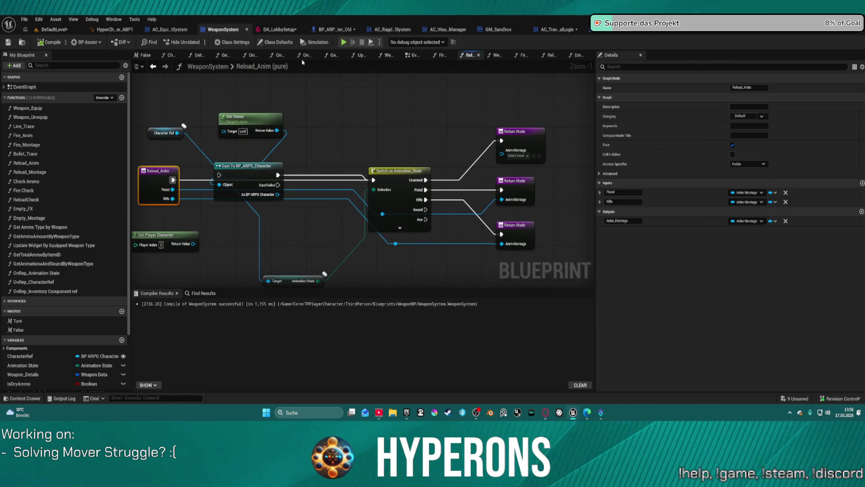
click(443, 55)
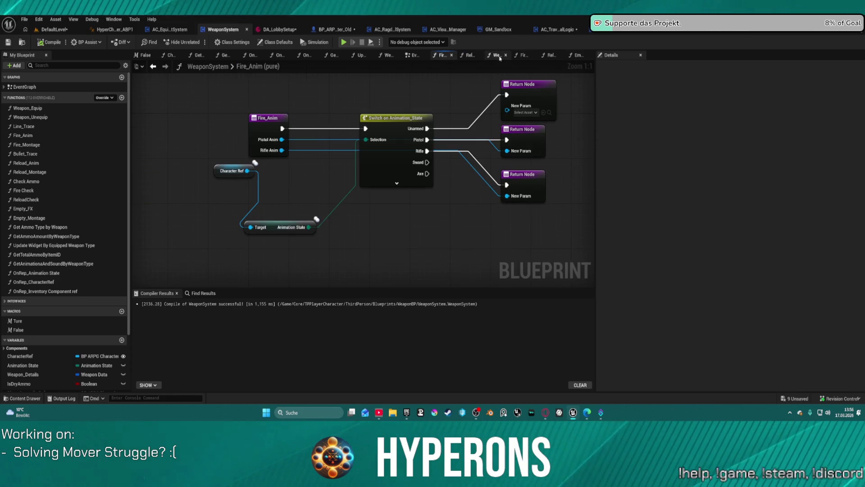
click(498, 55)
click(523, 55)
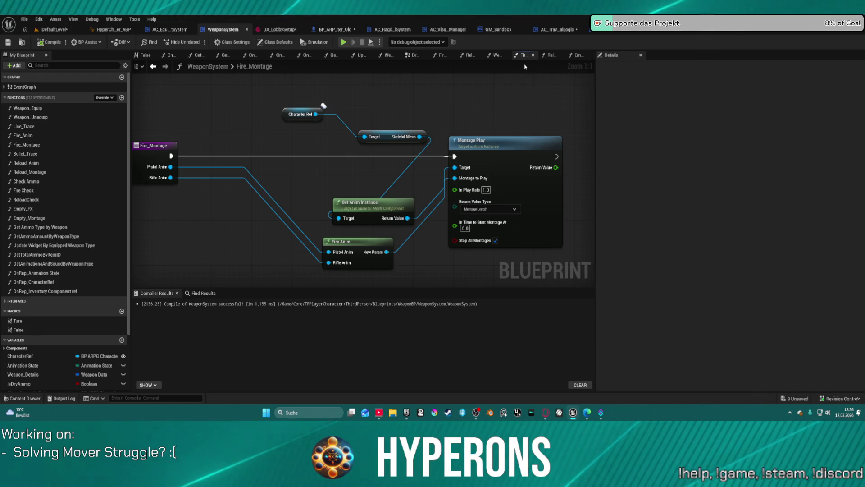
drag(496, 114, 376, 117)
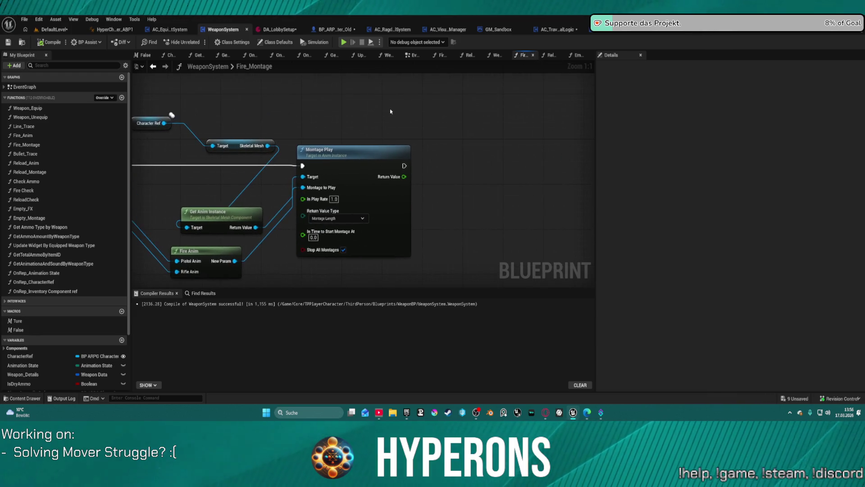
click(549, 55)
click(578, 55)
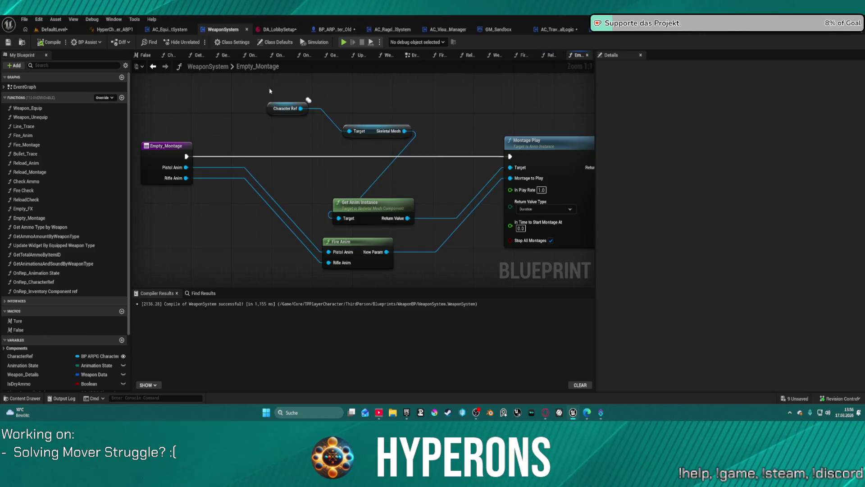
click(156, 70)
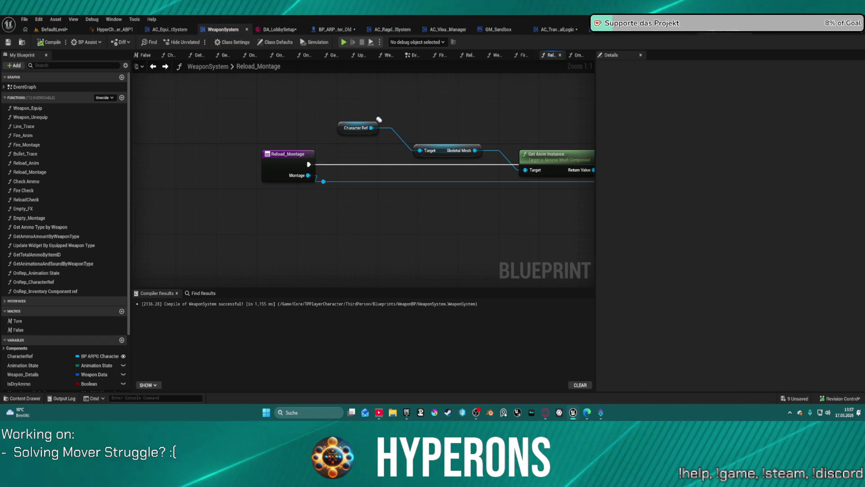
key(ctrl+Tab)
scroll(480, 133, down, 1)
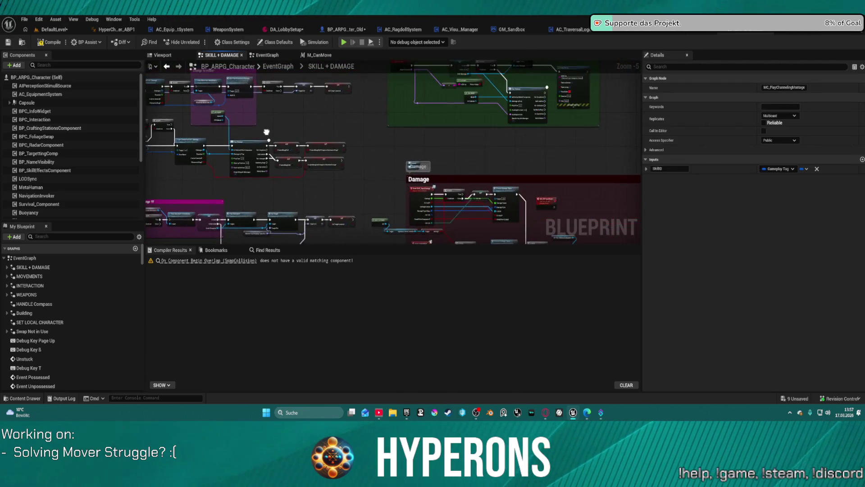
mouse_move(173, 195)
mouse_down()
mouse_move(329, 211)
mouse_move(420, 158)
mouse_move(477, 153)
mouse_up()
right_click(366, 196)
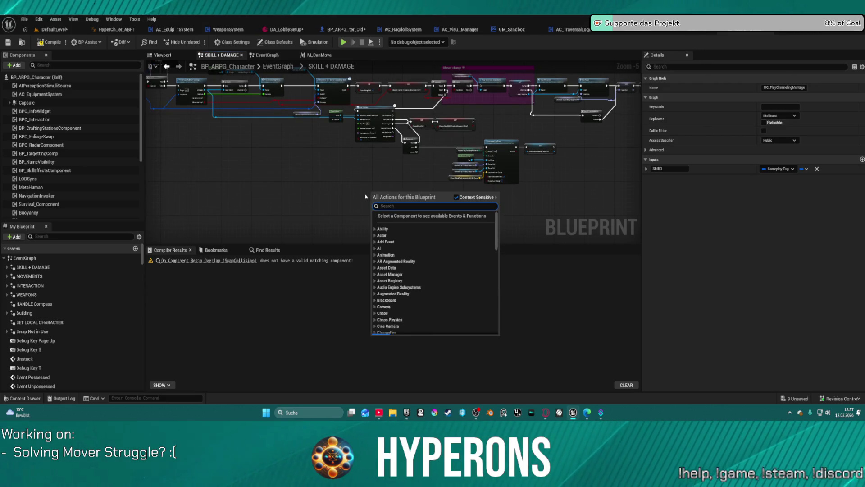
text(montage)
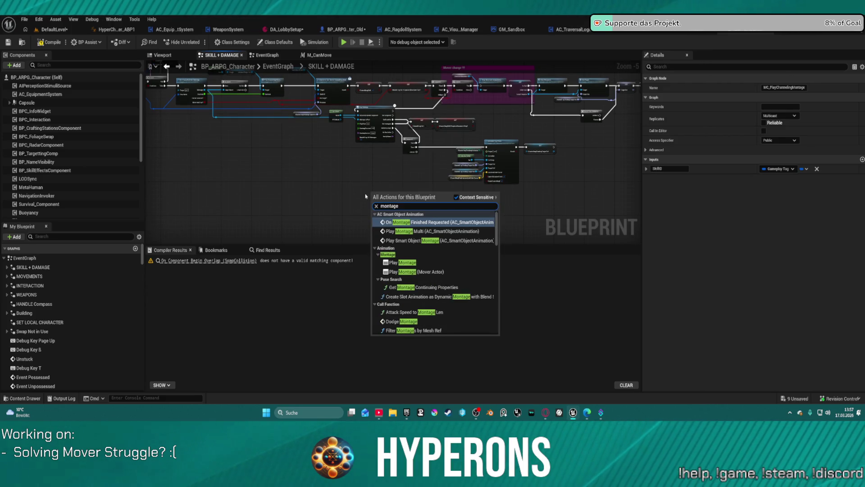
scroll(367, 200, up, 1)
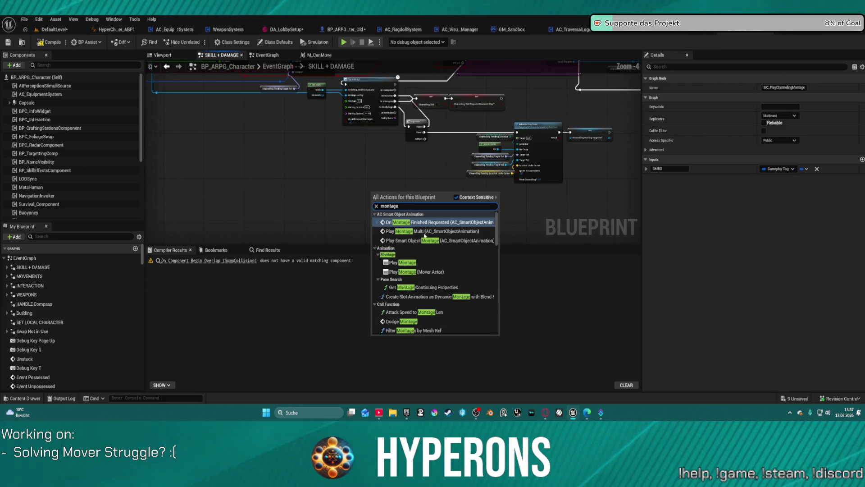
click(417, 264)
scroll(396, 185, up, 2)
scroll(397, 185, down, 1)
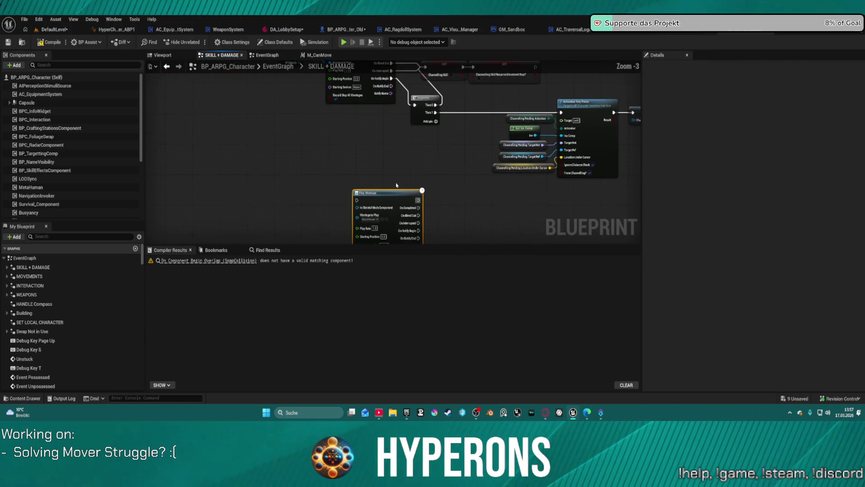
key(Delete)
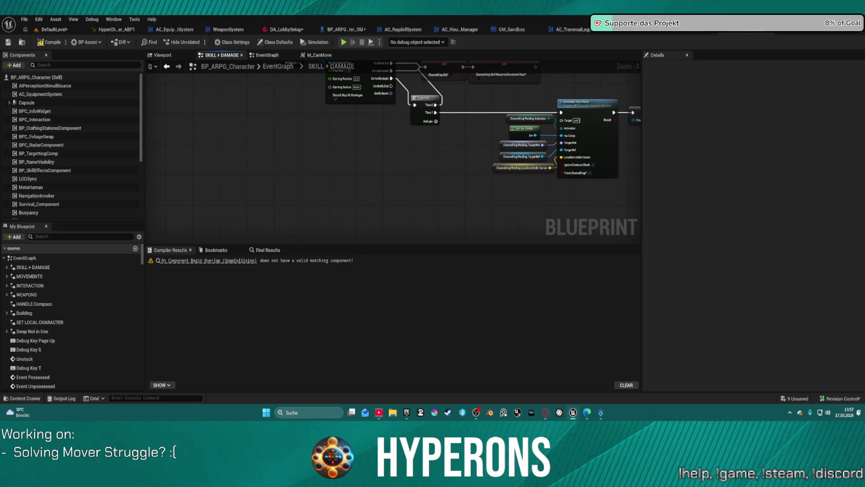
right_click(361, 172)
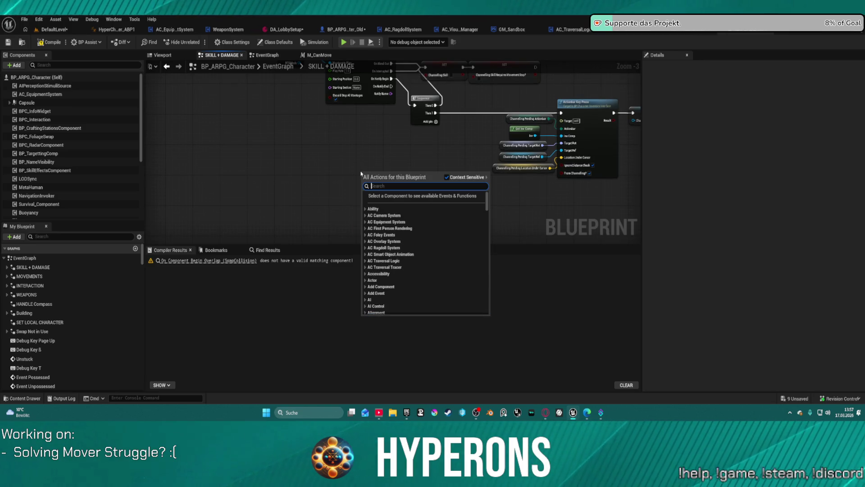
text(play)
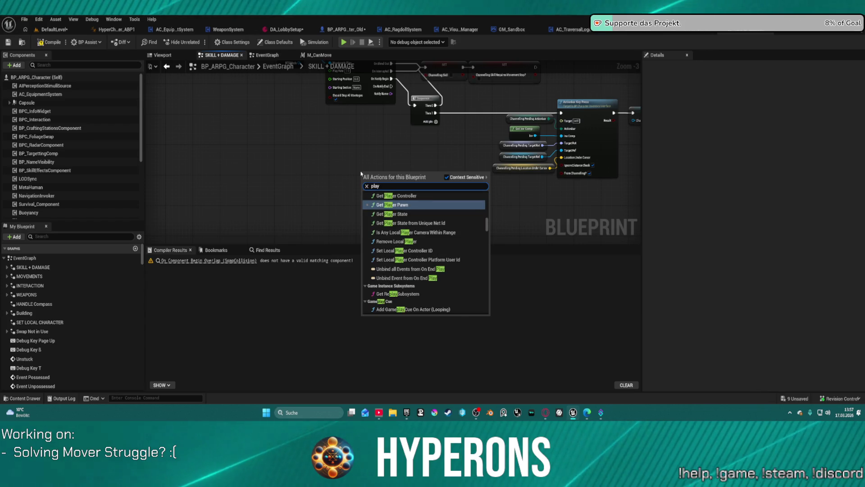
text( anima)
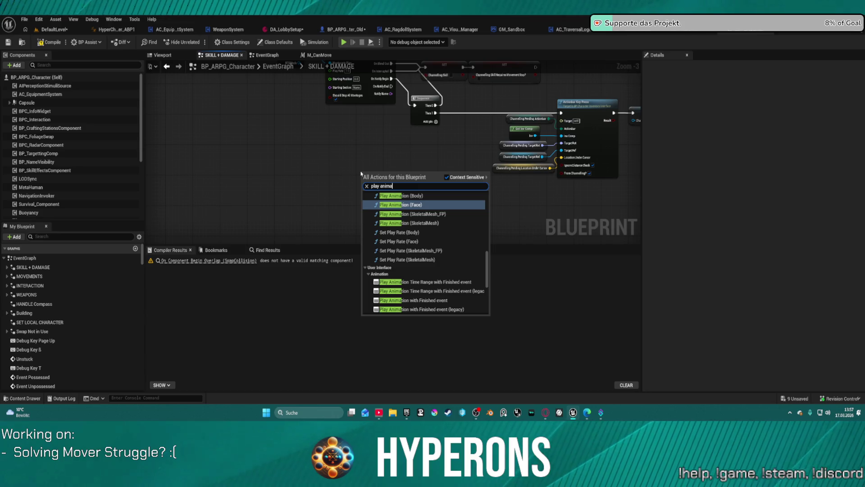
scroll(426, 255, up, 10)
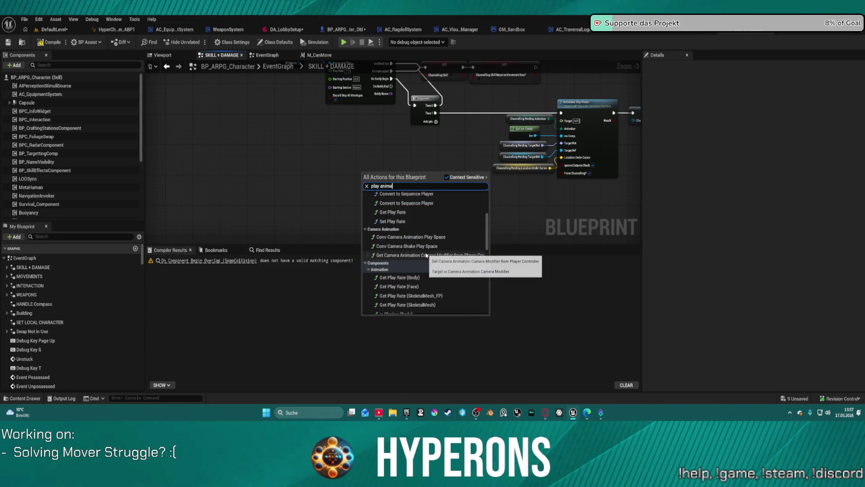
scroll(426, 255, up, 3)
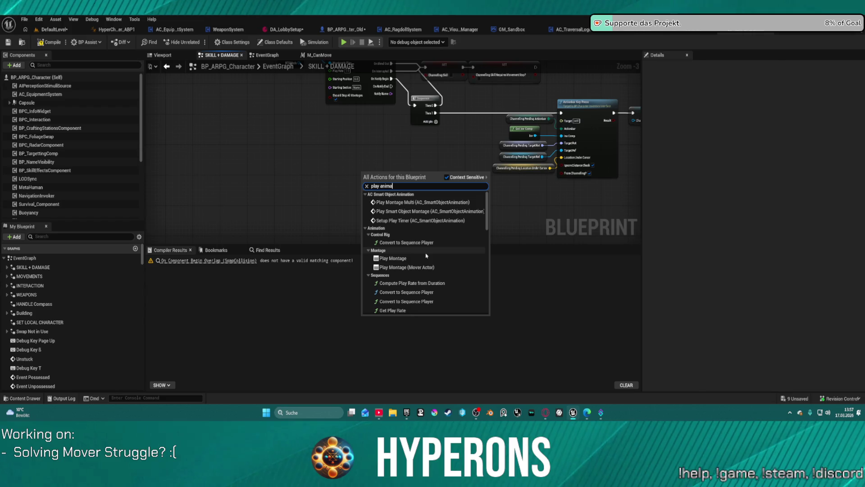
scroll(430, 248, down, 10)
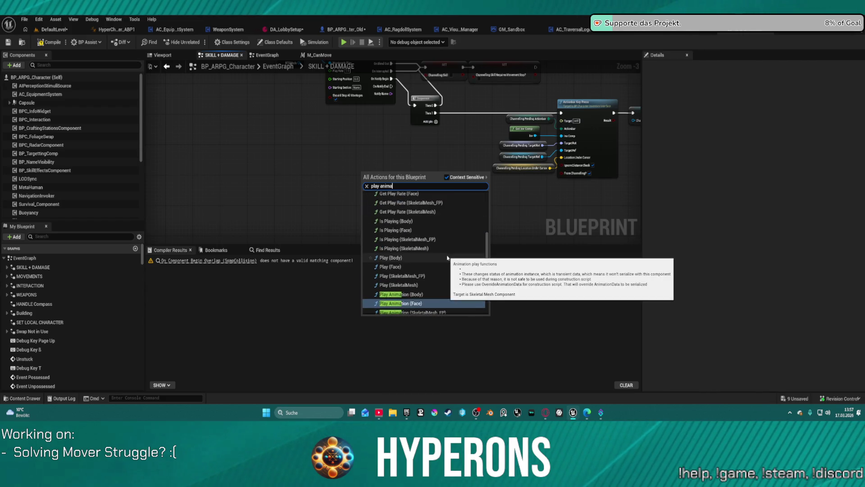
click(334, 139)
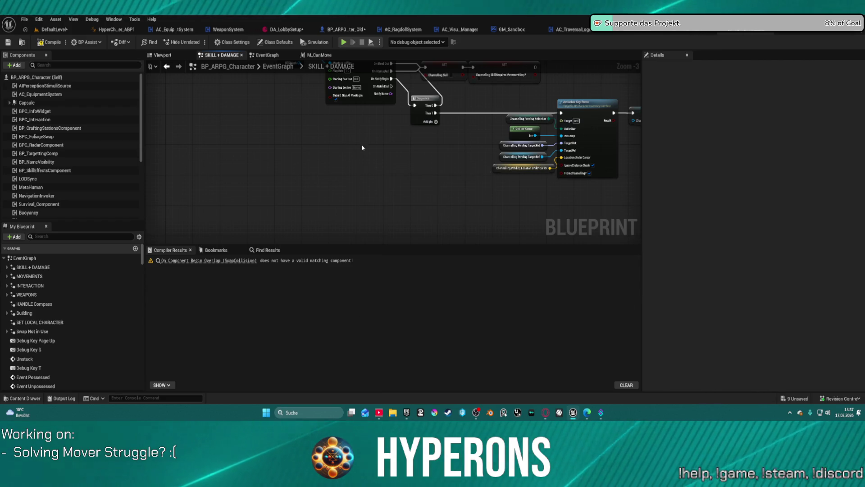
right_click(358, 146)
text(montage)
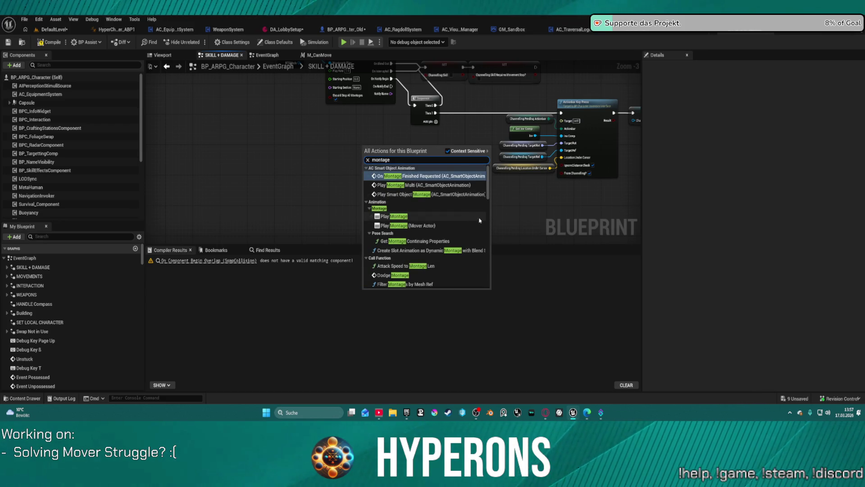
scroll(414, 233, down, 2)
scroll(414, 233, down, 6)
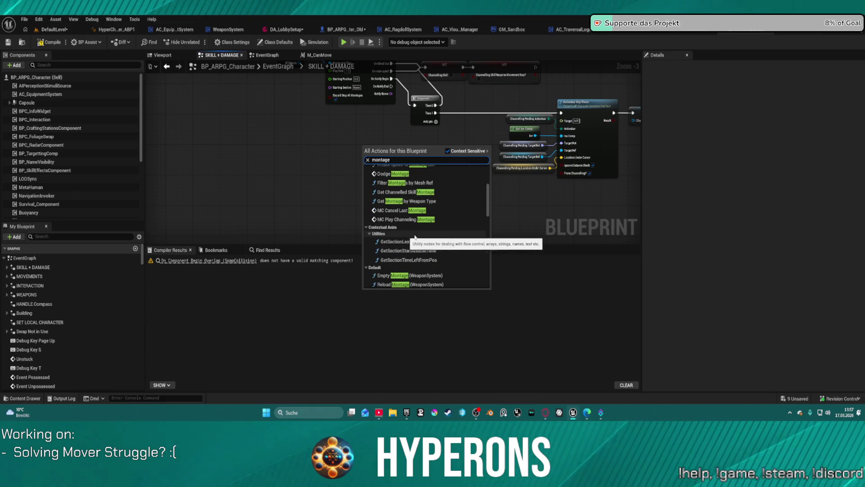
scroll(449, 239, down, 10)
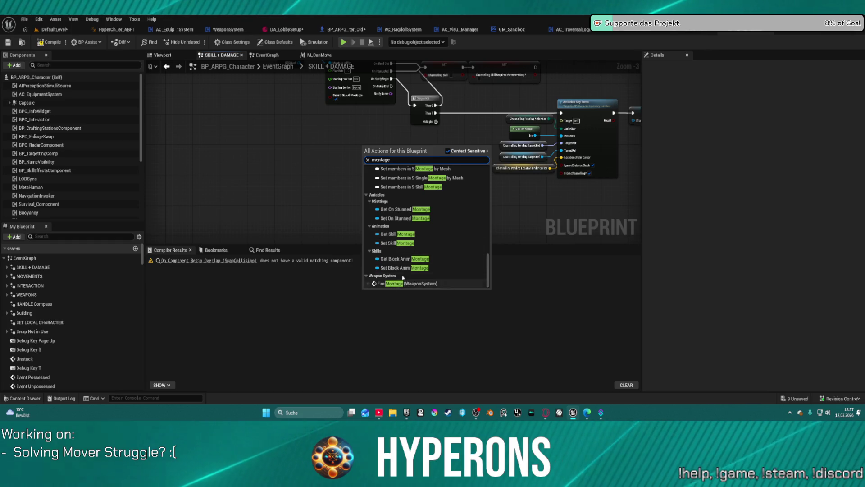
click(473, 127)
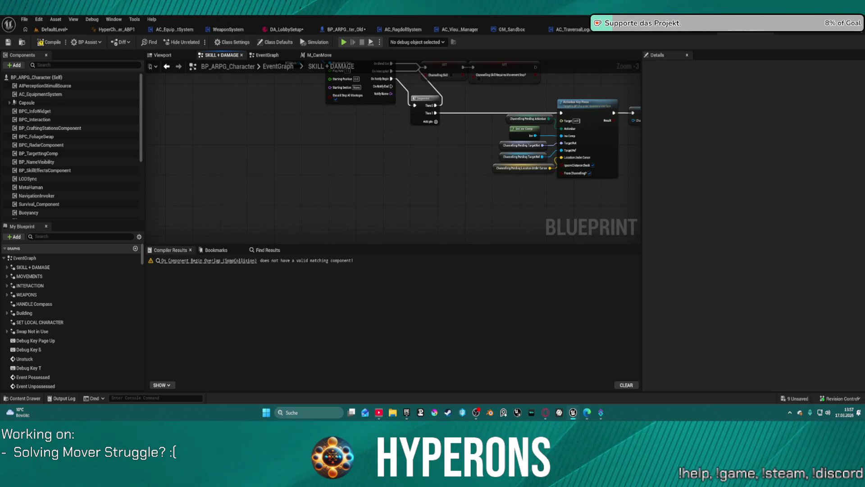
scroll(473, 97, down, 9)
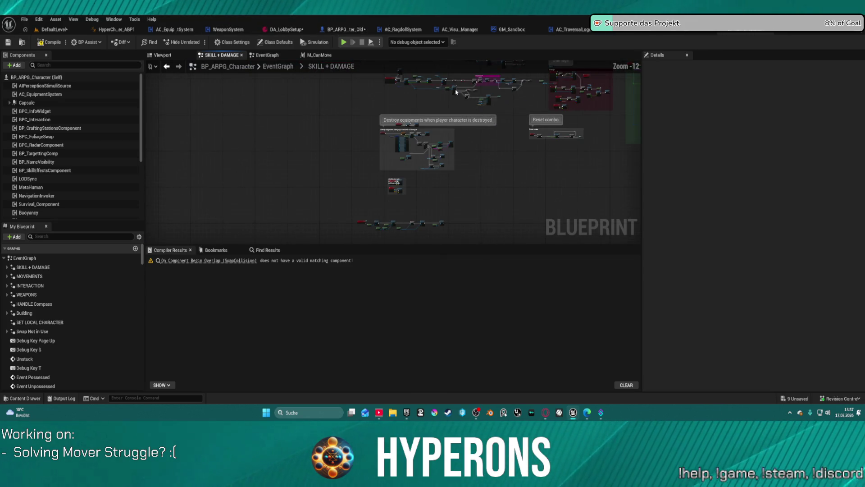
Step: Pan and zoom around the Play Montage node, the Mover change !!! comment and the damage nodes
scroll(457, 93, up, 9)
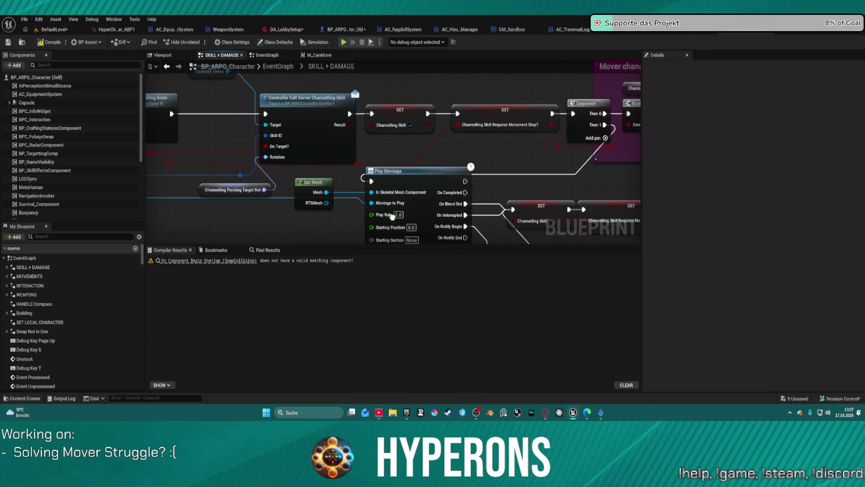
scroll(392, 217, down, 3)
mouse_move(446, 229)
mouse_down()
mouse_move(511, 231)
mouse_move(251, 196)
mouse_move(364, 200)
mouse_up()
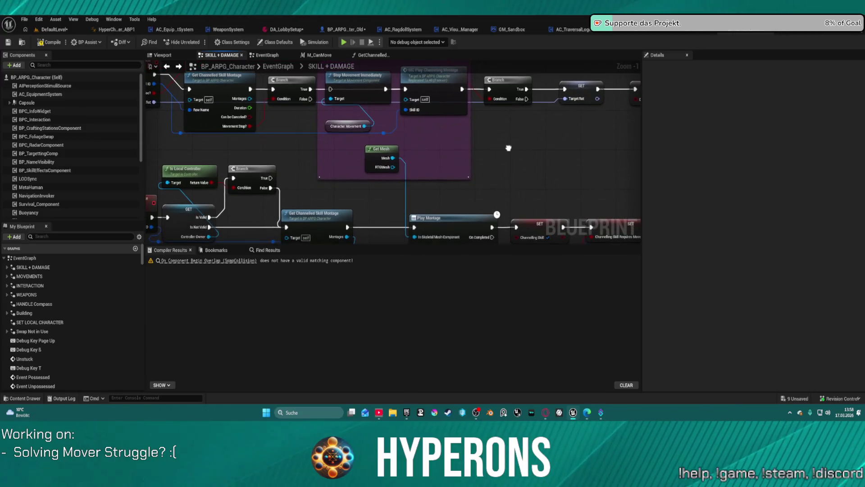
scroll(498, 139, down, 1)
scroll(475, 129, down, 1)
drag(476, 130, 422, 150)
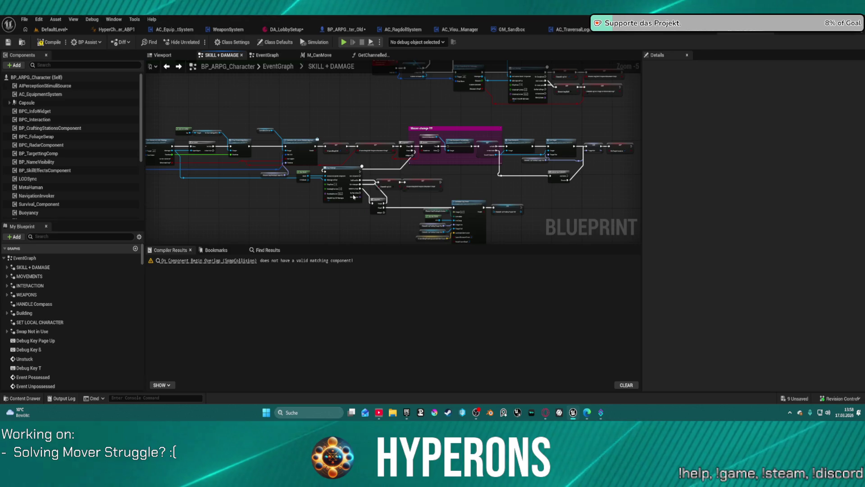
scroll(381, 157, up, 3)
drag(381, 156, 284, 122)
scroll(281, 121, down, 2)
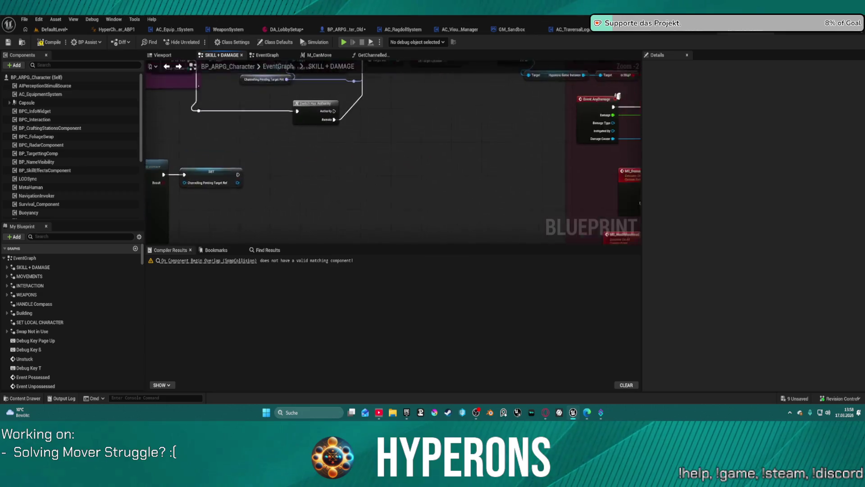
drag(282, 114, 269, 117)
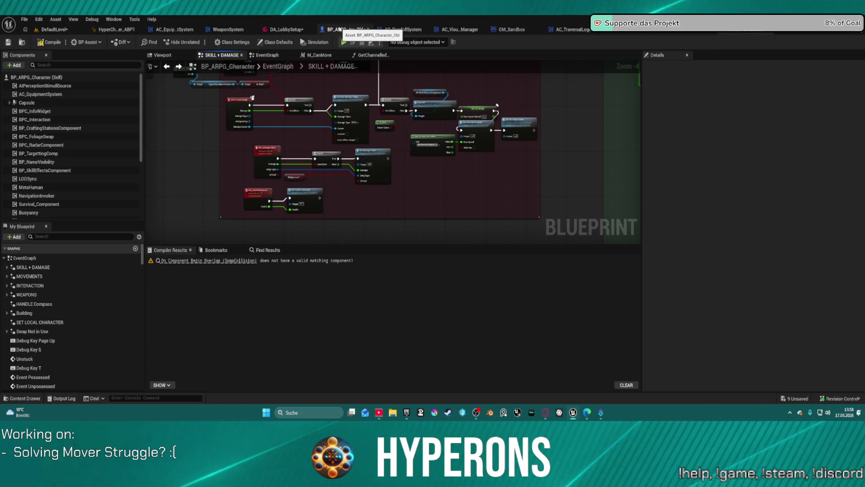
Step: Survey the whole SKILL + DAMAGE network, then go back to the parent EventGraph
scroll(496, 107, down, 4)
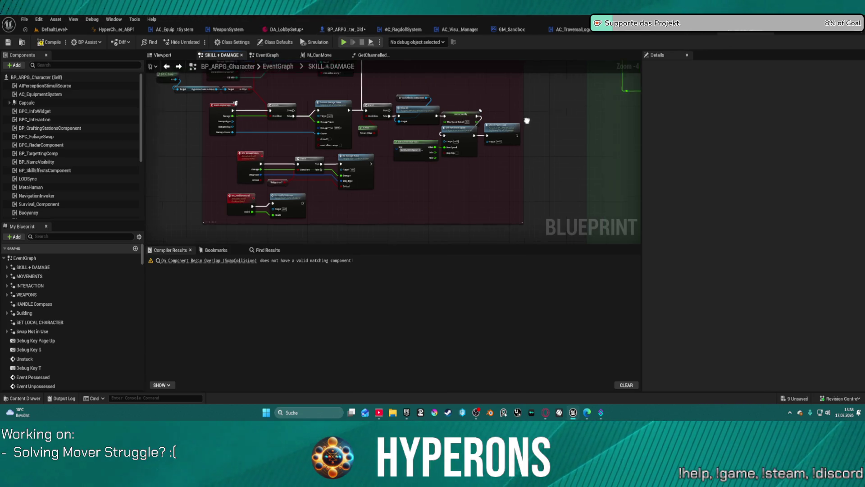
scroll(336, 187, down, 4)
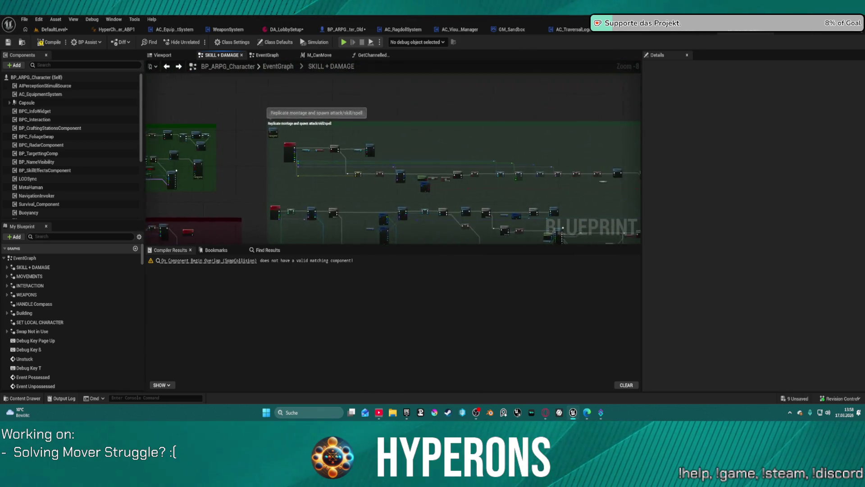
mouse_move(337, 187)
mouse_down()
mouse_move(387, 152)
mouse_move(550, 127)
mouse_up()
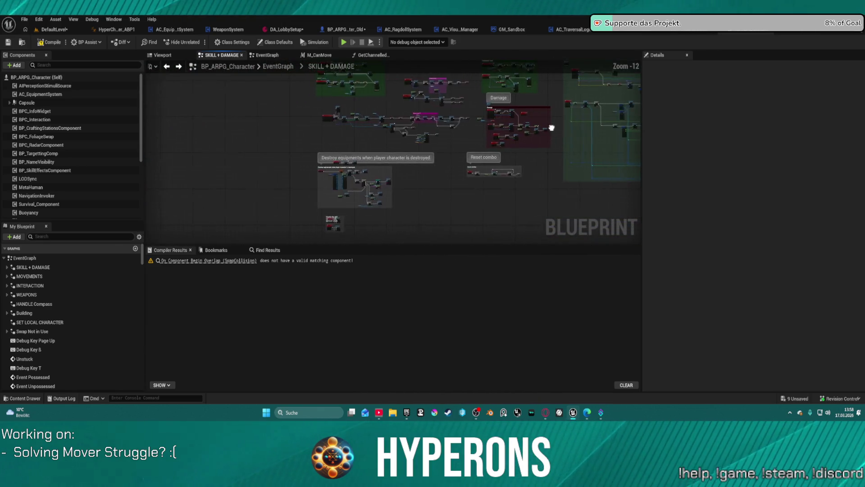
scroll(550, 127, up, 4)
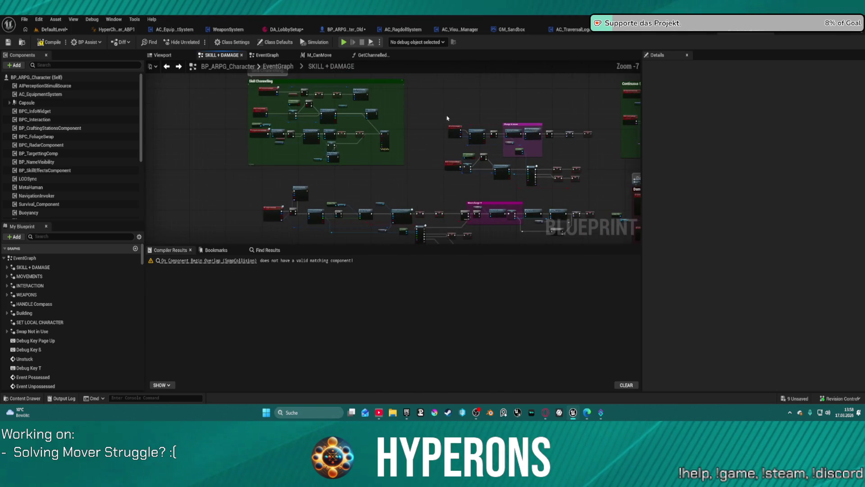
scroll(563, 139, up, 4)
scroll(563, 139, down, 6)
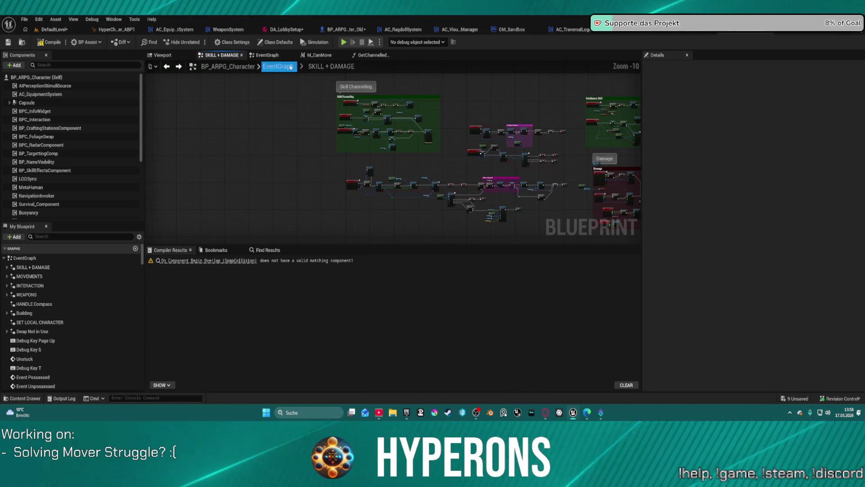
click(278, 66)
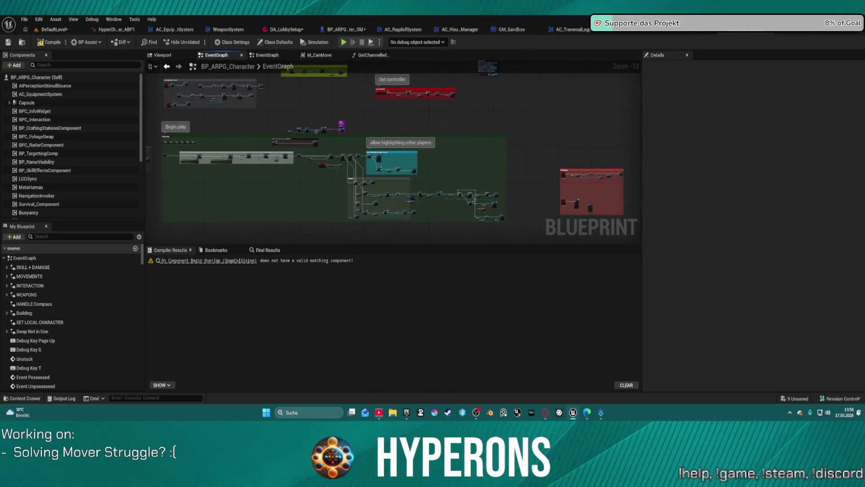
drag(141, 95, 467, 83)
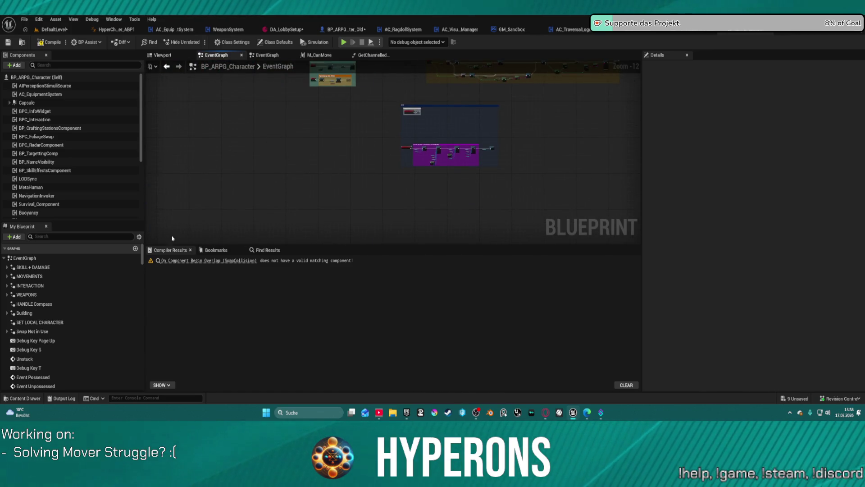
click(39, 296)
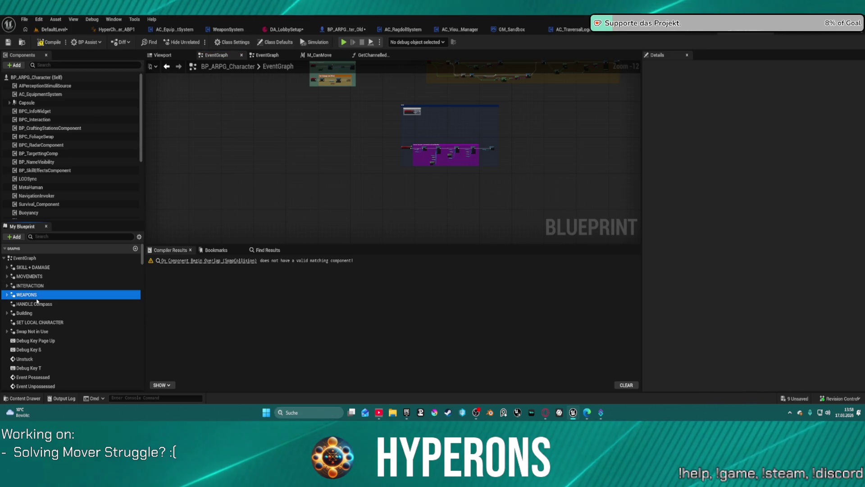
double_click(40, 296)
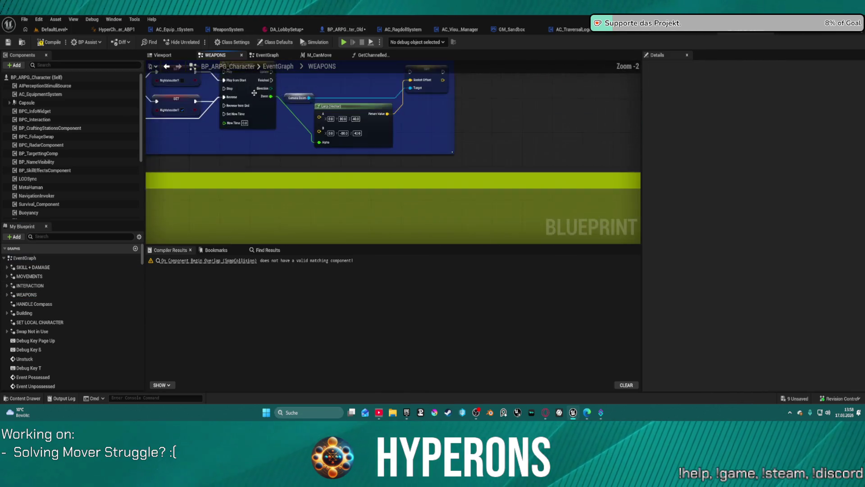
scroll(392, 137, down, 4)
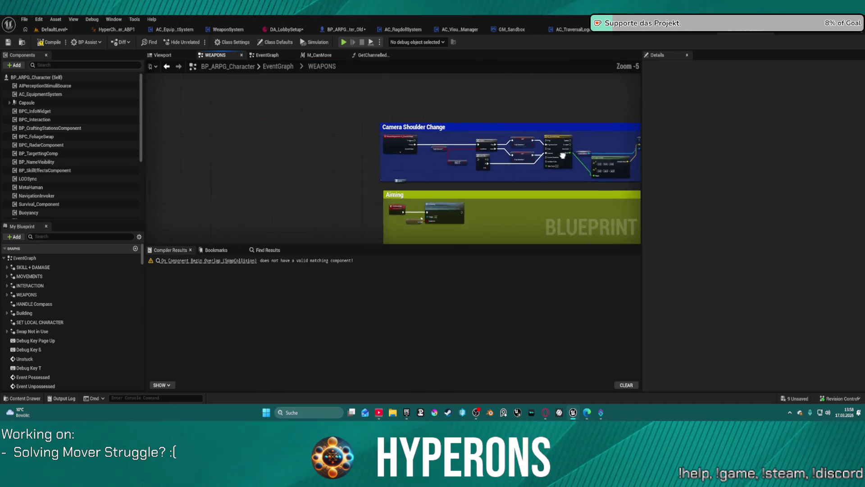
scroll(279, 85, down, 6)
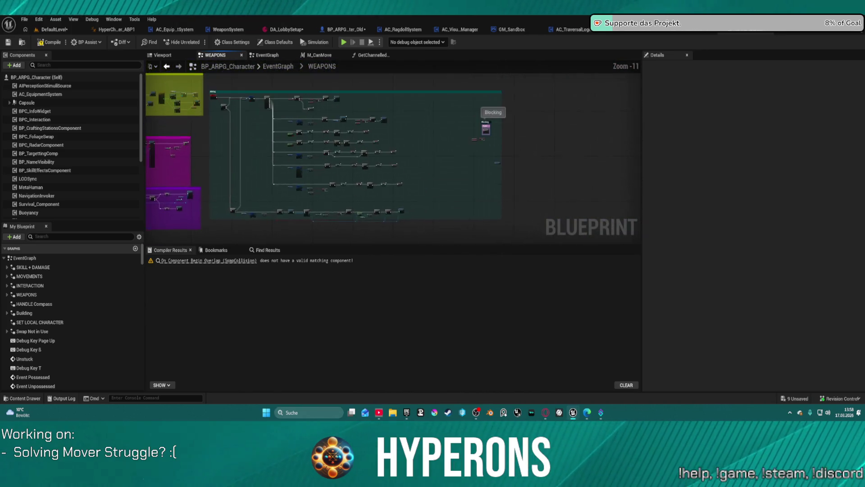
scroll(279, 85, up, 9)
mouse_move(261, 151)
mouse_down()
mouse_move(351, 138)
mouse_move(473, 145)
mouse_up()
scroll(473, 144, down, 3)
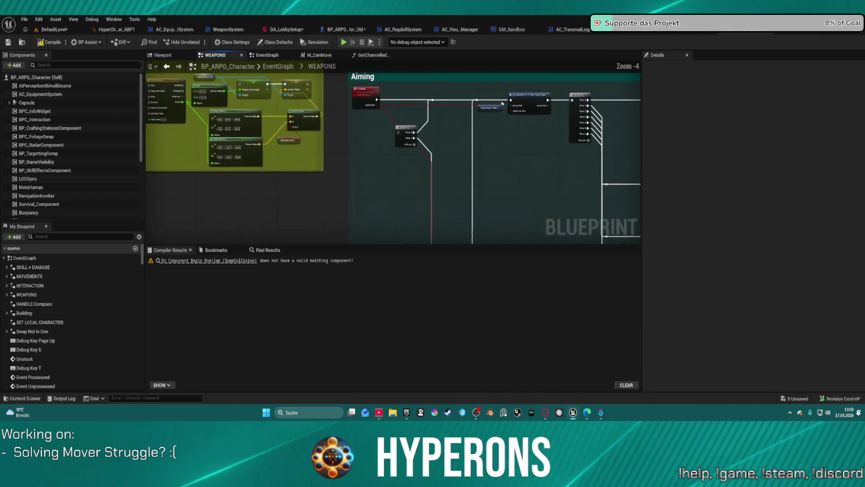
mouse_move(406, 203)
mouse_down()
mouse_move(524, 152)
mouse_move(524, 78)
mouse_up()
scroll(460, 132, up, 3)
mouse_move(436, 147)
mouse_down()
mouse_move(300, 152)
mouse_move(508, 131)
mouse_move(640, 131)
mouse_move(641, 78)
mouse_up()
scroll(498, 118, up, 2)
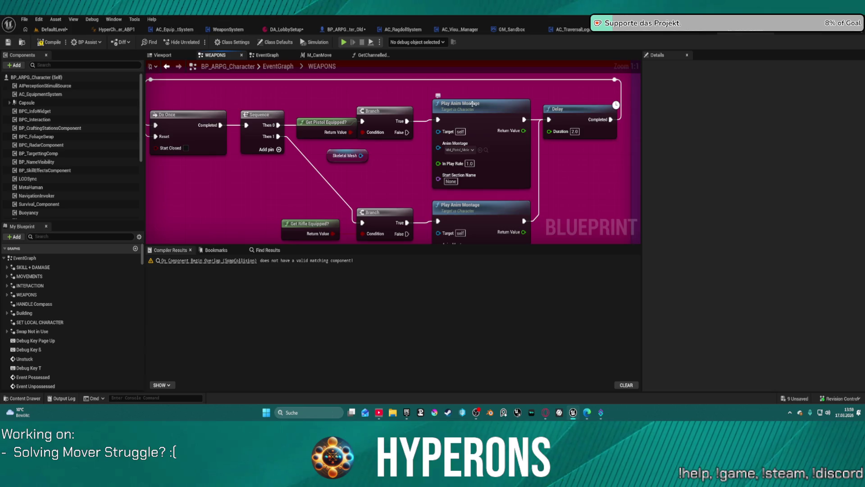
drag(416, 97, 419, 136)
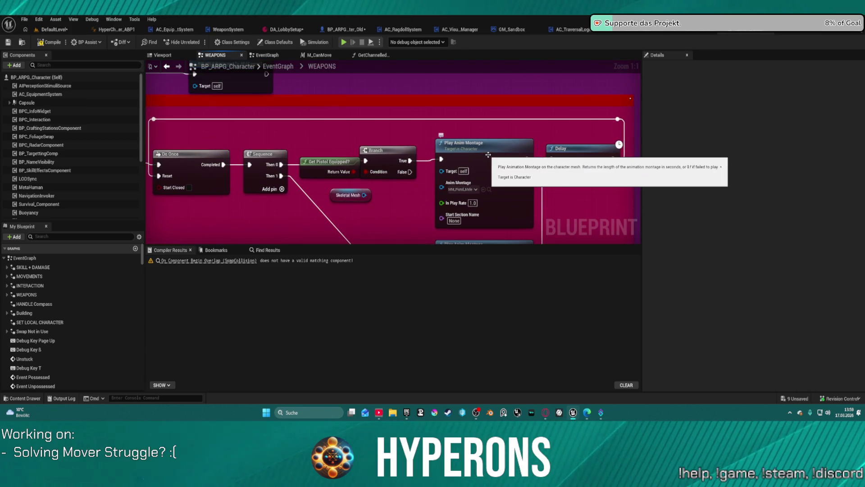
mouse_move(564, 223)
mouse_down()
mouse_move(512, 193)
mouse_move(491, 193)
mouse_move(541, 187)
mouse_move(521, 139)
mouse_move(731, 136)
mouse_up()
drag(197, 126, 297, 134)
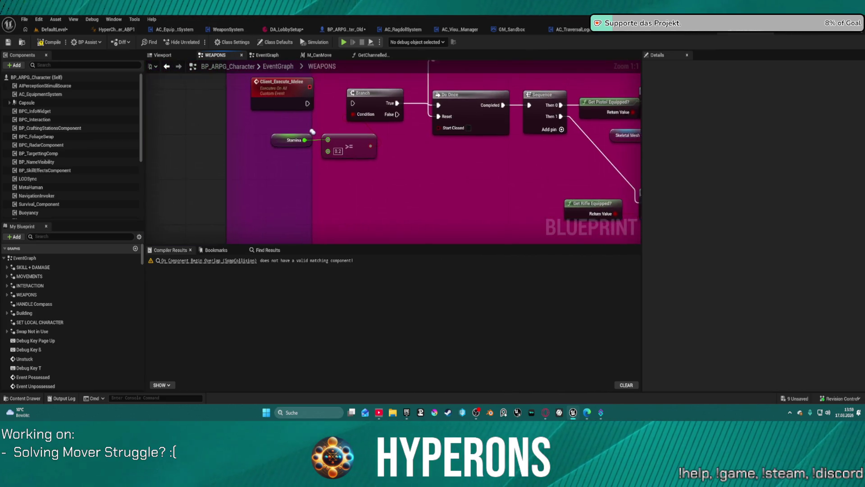
drag(631, 149, 556, 156)
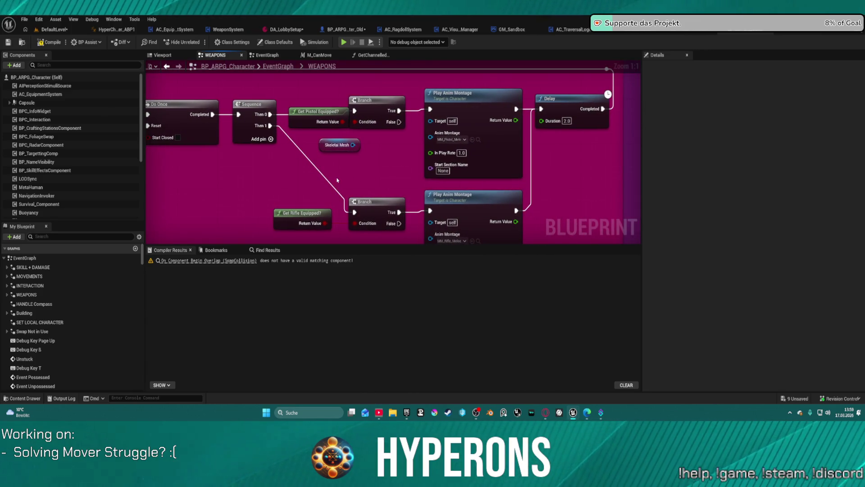
drag(225, 172, 319, 177)
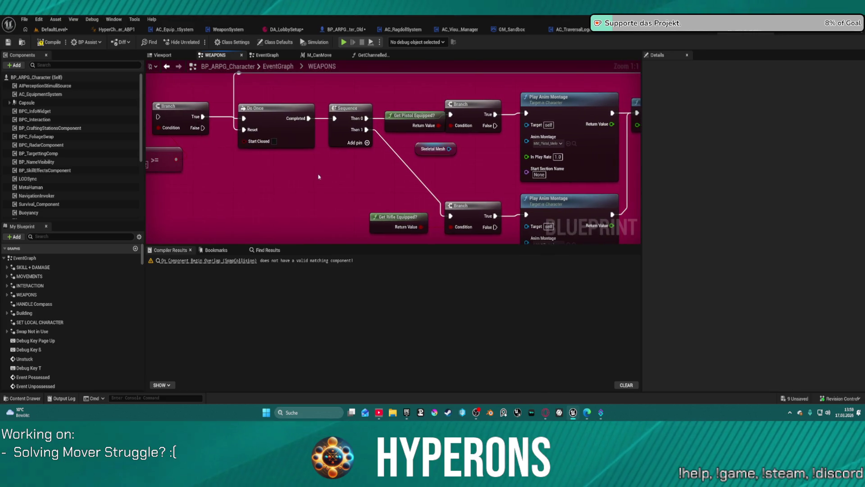
Step: Add a Get Character Mover node to the WEAPONS graph via a 'mover' search
right_click(294, 192)
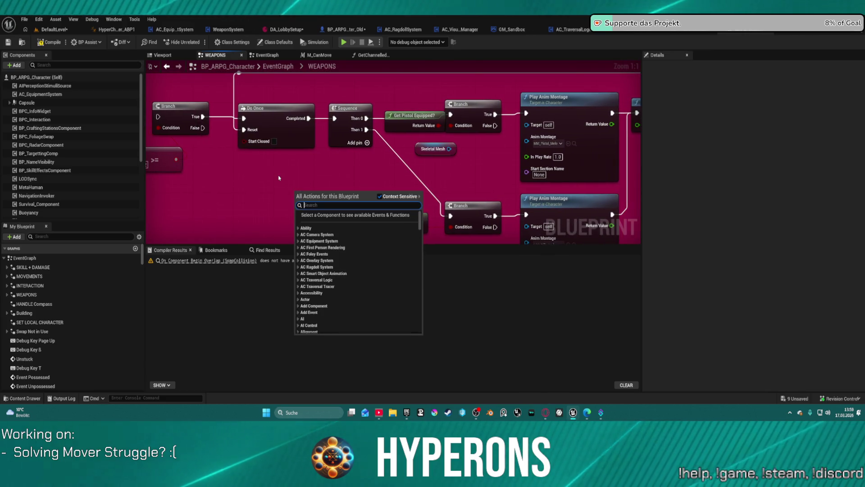
text(mover)
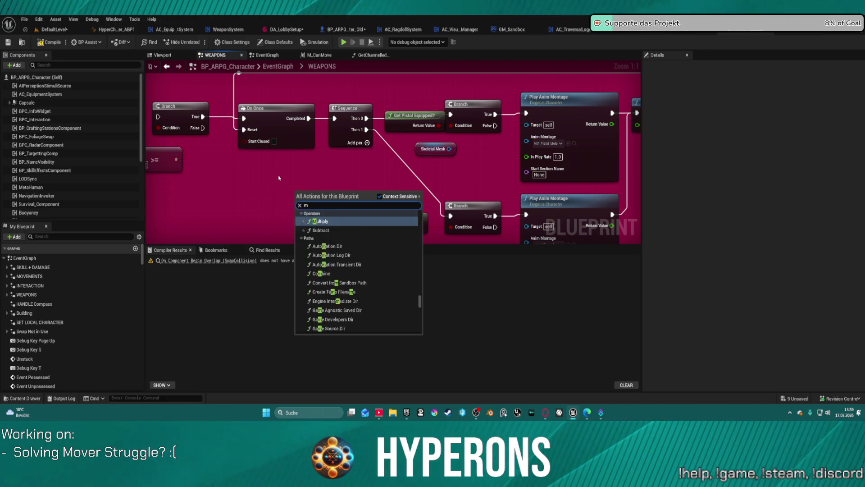
scroll(392, 317, down, 15)
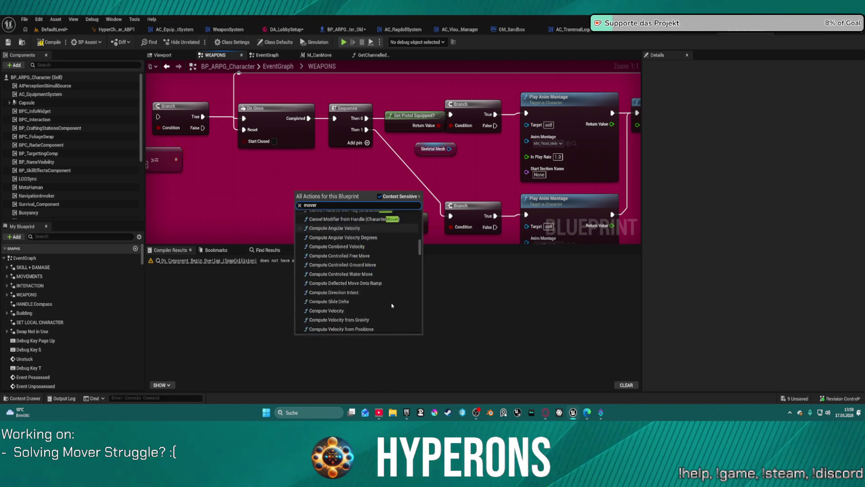
scroll(392, 317, down, 8)
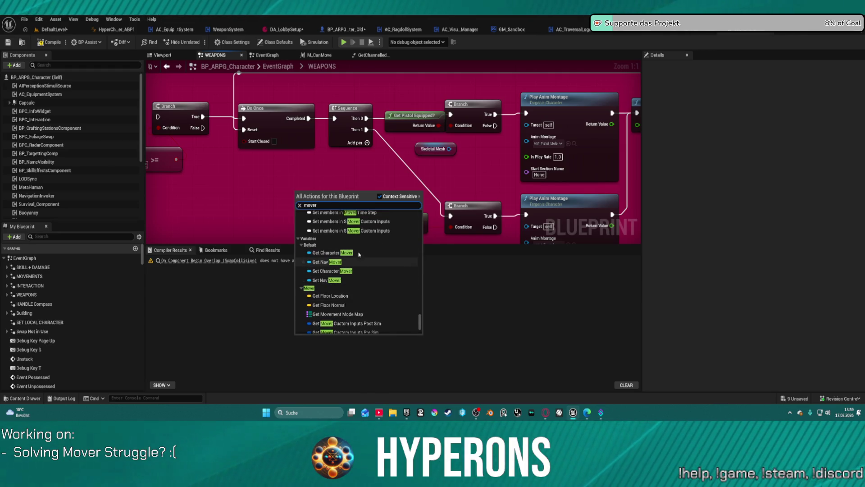
click(338, 253)
Step: Attach a Play Montage (Mover Actor) node to the Character Mover output
drag(332, 194, 367, 190)
text(play)
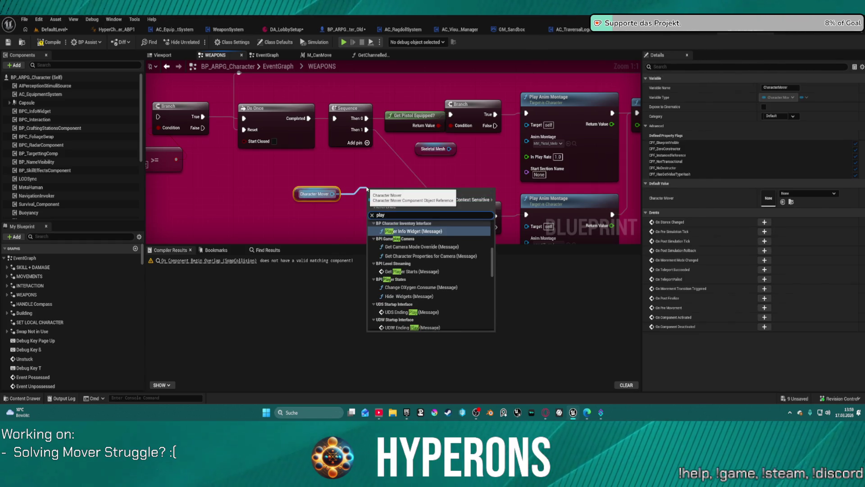
text( monat)
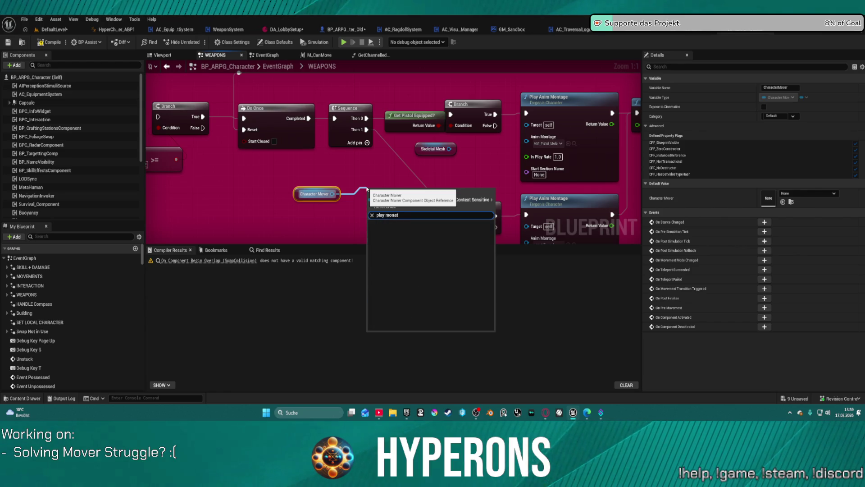
key(BackSpace)
key(BackSpace)
key(Return)
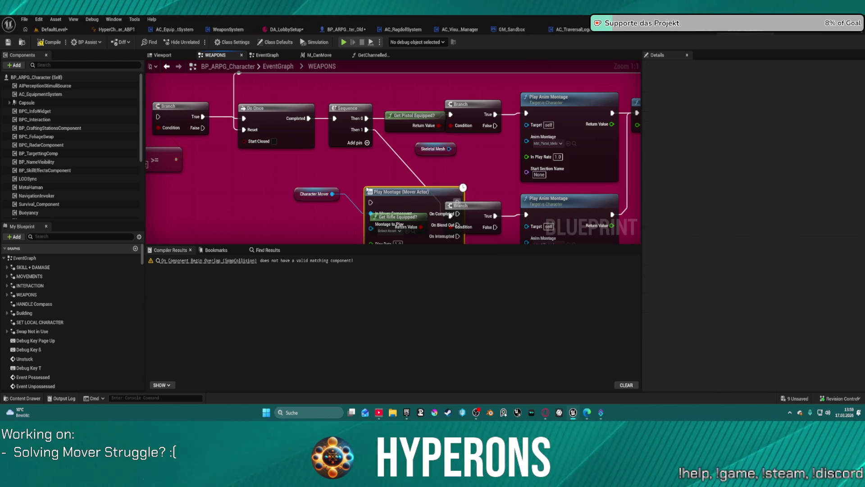
Step: Move the montage and Character Mover nodes left, above Do Once and Sequence
mouse_move(405, 178)
mouse_down()
mouse_move(464, 144)
mouse_move(486, 97)
mouse_move(378, 100)
mouse_move(450, 80)
mouse_move(491, 86)
mouse_move(369, 173)
mouse_up()
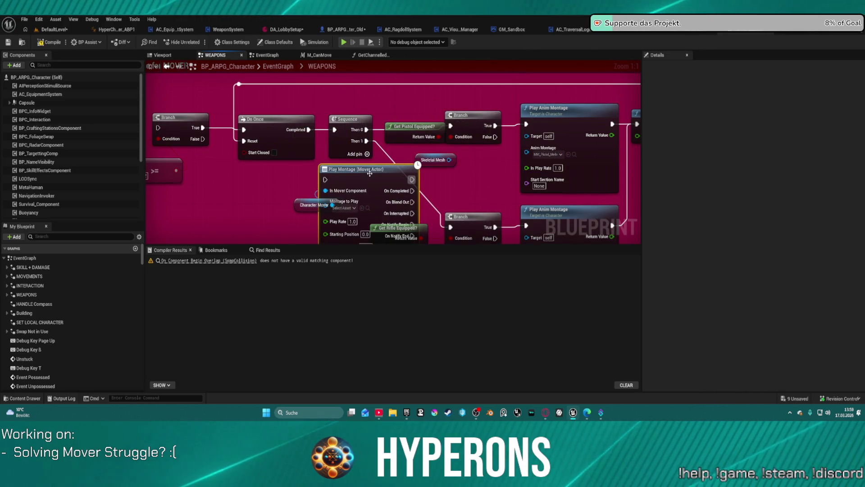
drag(312, 207, 213, 211)
drag(369, 171, 318, 176)
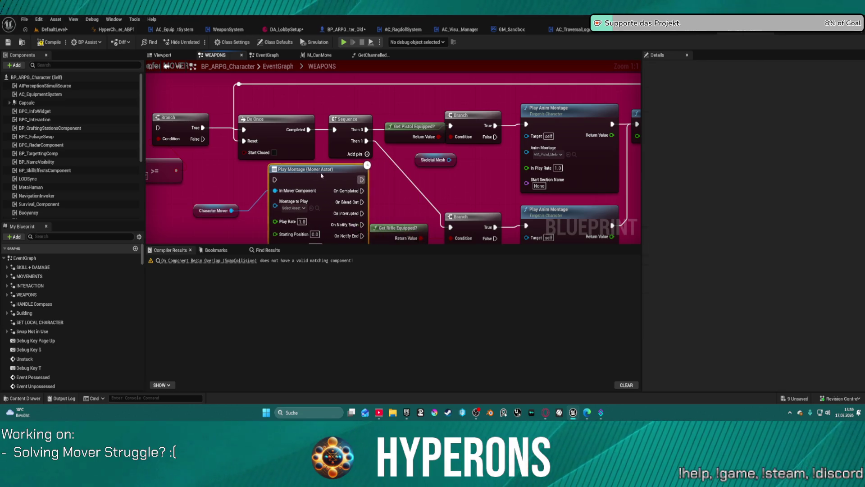
right_click(496, 105)
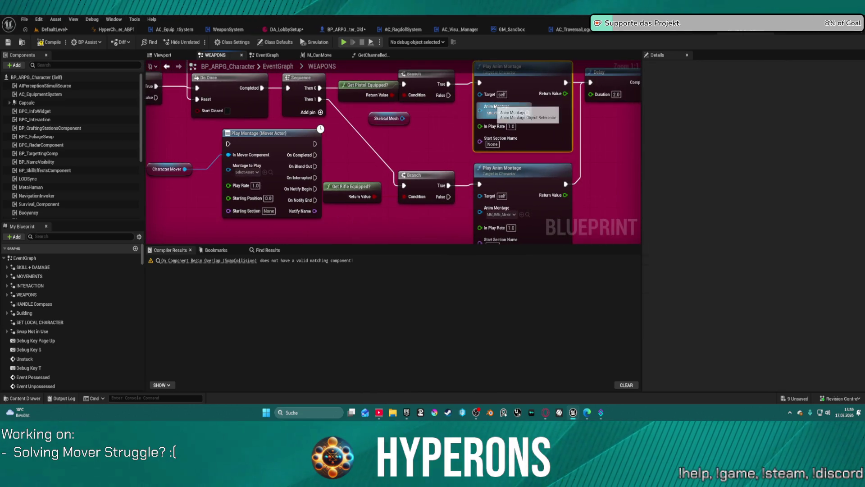
Step: Set Montage to Play to MM_Pistol_Melee and wire the node between the upper Branch and Delay
click(507, 117)
click(250, 169)
key(ctrl+v)
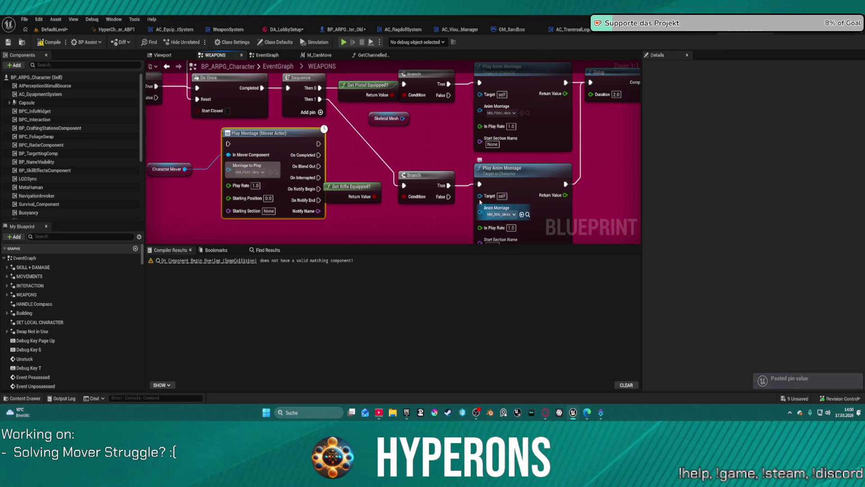
mouse_move(230, 144)
mouse_down()
mouse_move(450, 86)
mouse_move(449, 97)
mouse_up()
drag(318, 144, 590, 83)
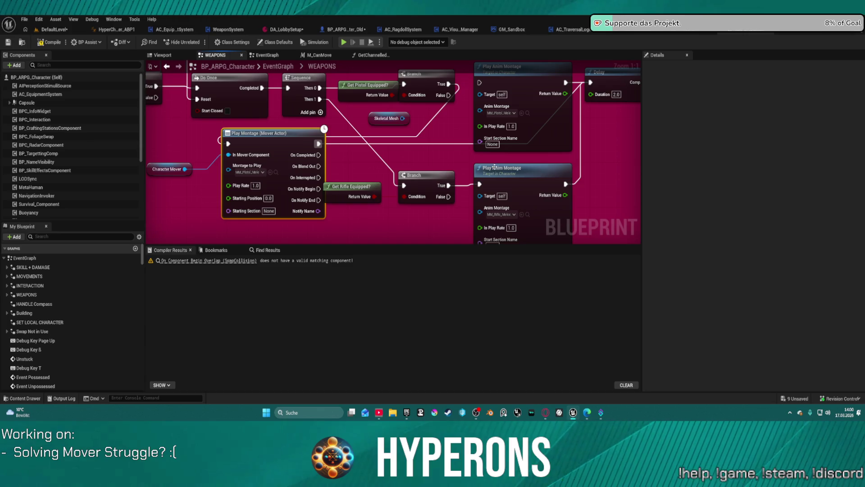
Step: Add a second Play Montage (Mover Actor) node from Character Mover playing MM_Rifle_Melee
mouse_move(495, 149)
mouse_down()
mouse_move(393, 110)
mouse_move(469, 143)
mouse_up()
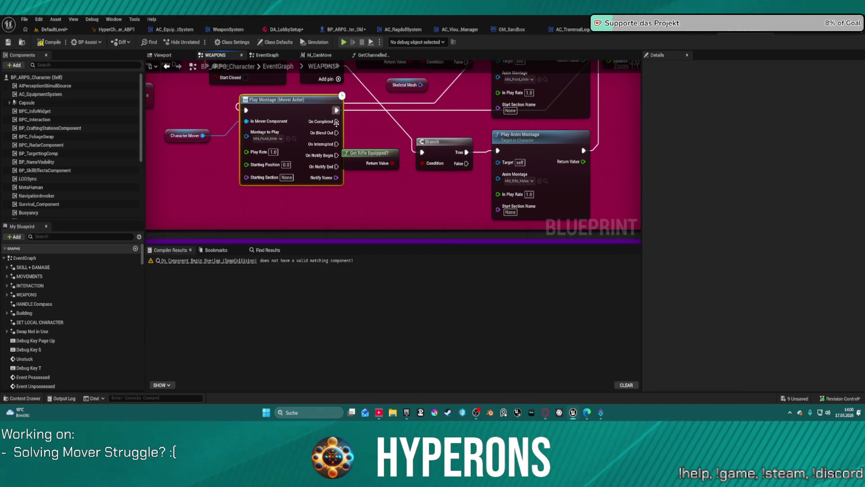
click(203, 137)
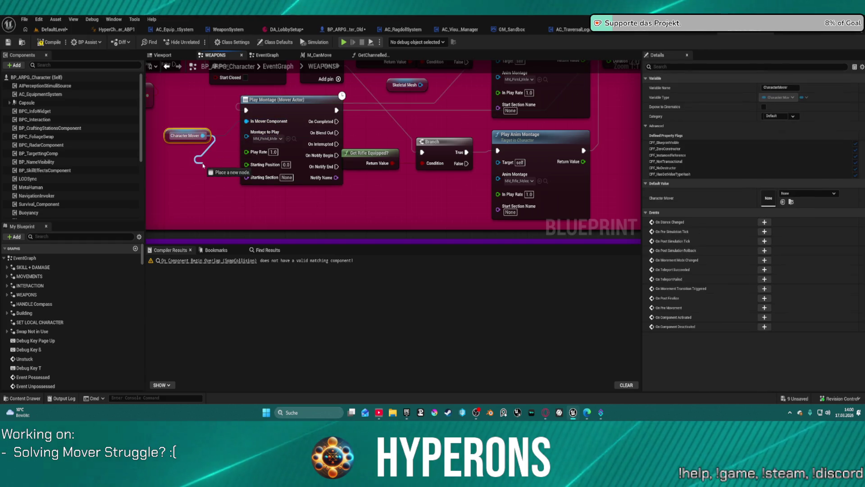
drag(202, 136, 199, 165)
text(play montage)
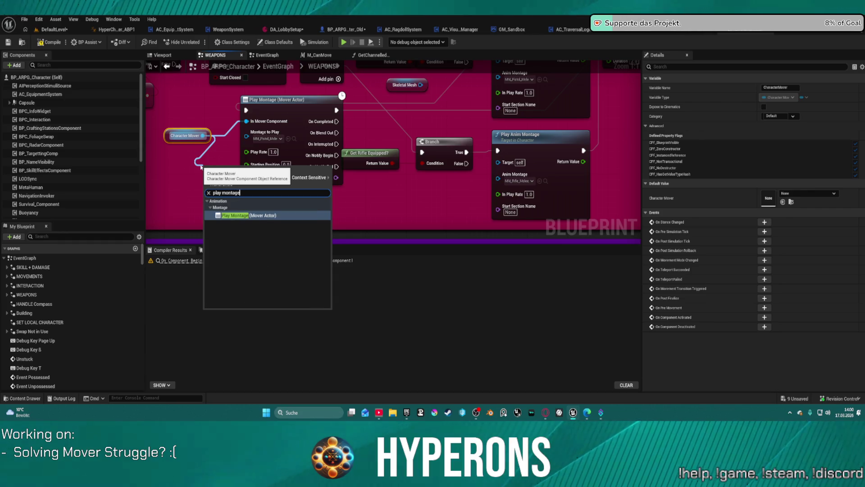
key(Return)
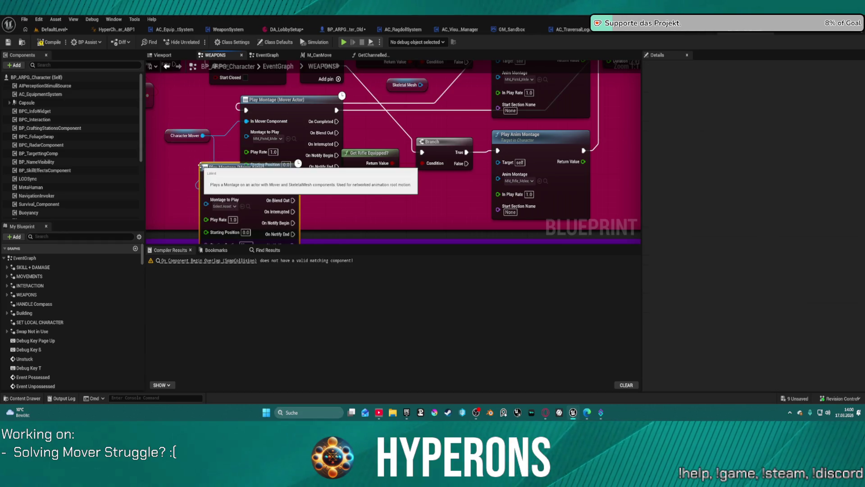
key(ctrl+c)
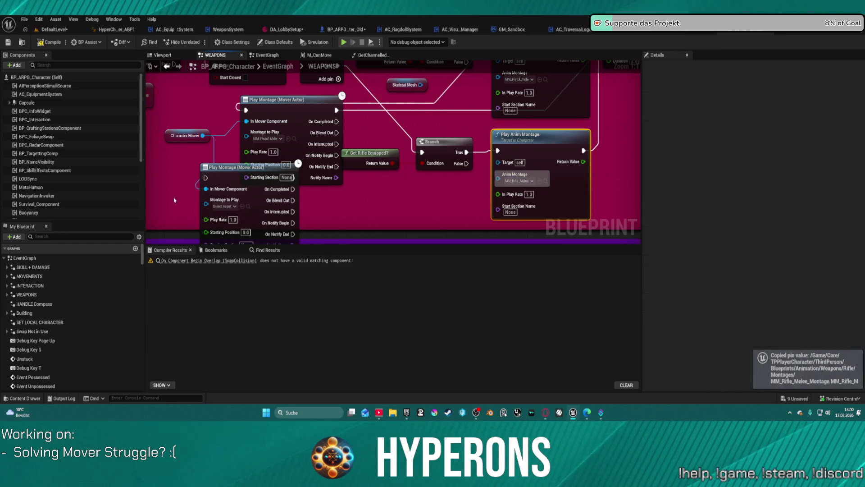
key(ctrl+v)
mouse_move(223, 176)
mouse_down()
mouse_move(532, 104)
mouse_move(555, 144)
mouse_move(581, 117)
mouse_move(453, 162)
mouse_up()
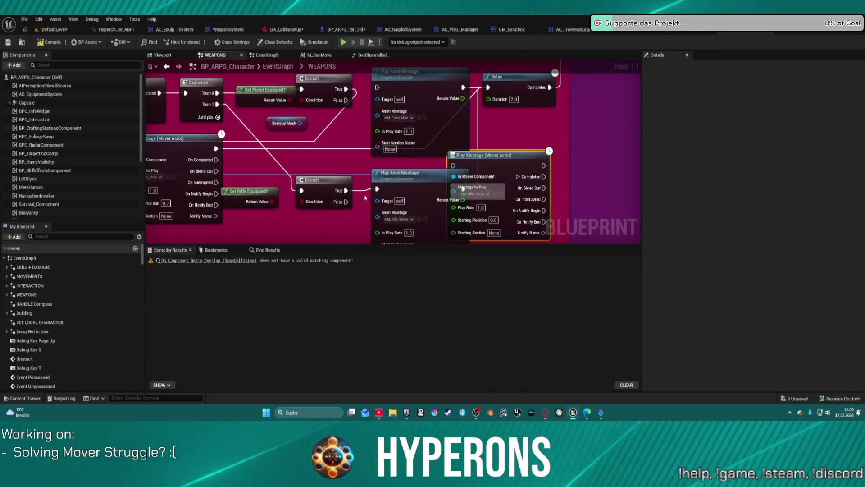
Step: Wire the rifle Branch True output onward, delete the old Play Anim Montage node, and tidy positions
mouse_move(347, 191)
mouse_down()
mouse_move(430, 167)
mouse_move(562, 150)
mouse_up()
click(546, 156)
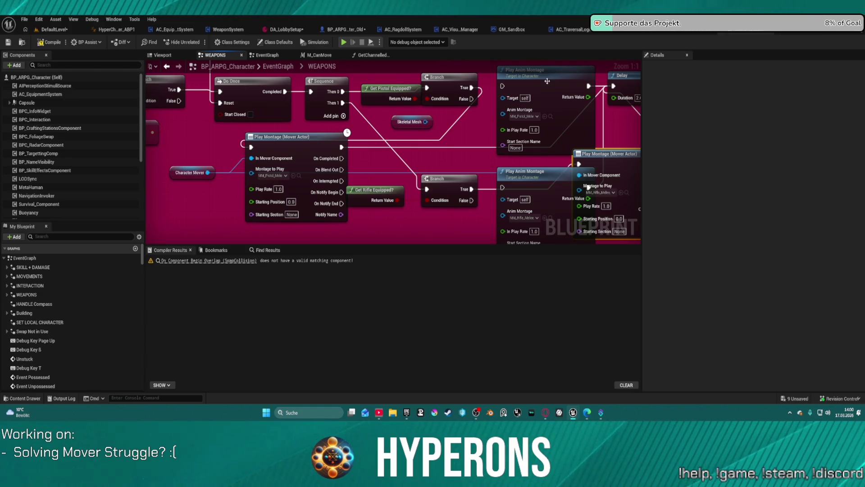
key(Delete)
key(Delete)
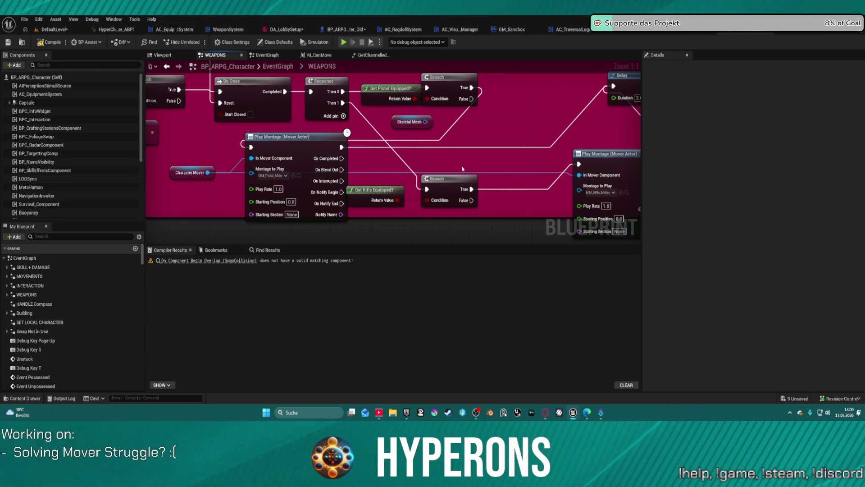
mouse_move(283, 147)
mouse_down()
mouse_move(617, 83)
mouse_move(520, 81)
mouse_up()
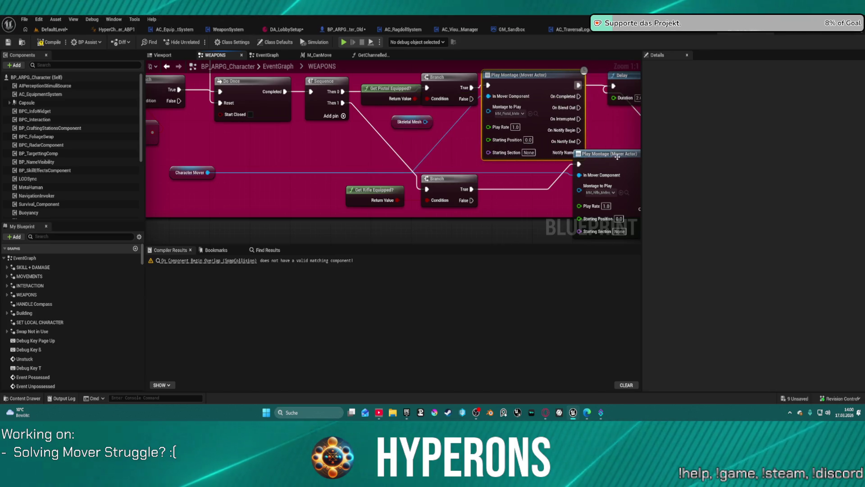
drag(616, 167, 601, 155)
Step: Straighten the montage nodes and move the Holstered? comment group about 95 px lower
key(f)
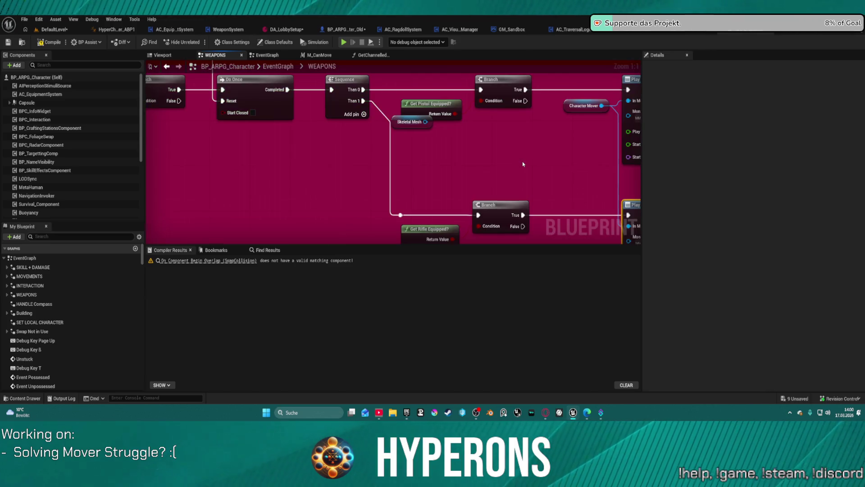
scroll(473, 173, down, 8)
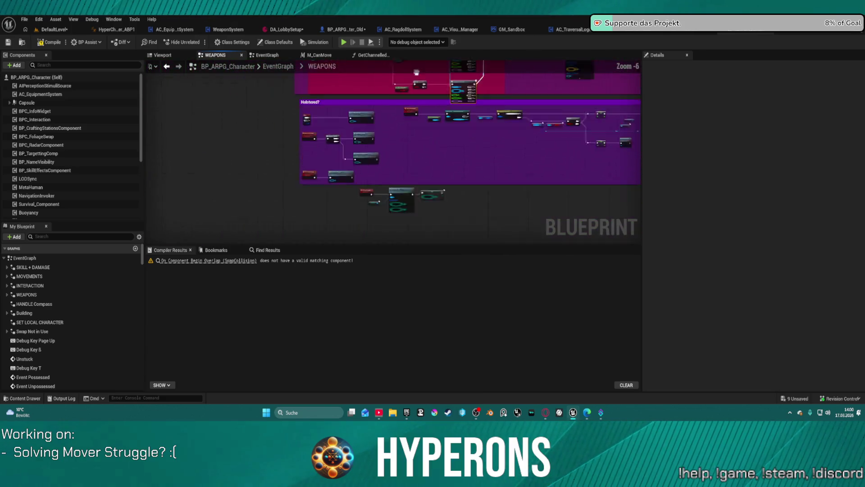
mouse_move(238, 99)
mouse_down()
mouse_move(235, 113)
mouse_move(223, 105)
mouse_up()
drag(408, 206, 559, 211)
scroll(198, 175, up, 2)
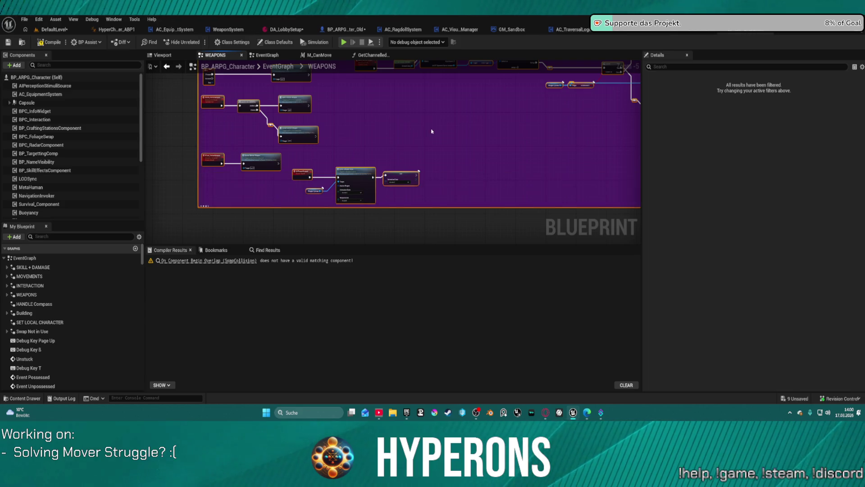
scroll(431, 131, down, 5)
mouse_move(372, 120)
mouse_down()
mouse_move(383, 176)
mouse_move(385, 140)
mouse_up()
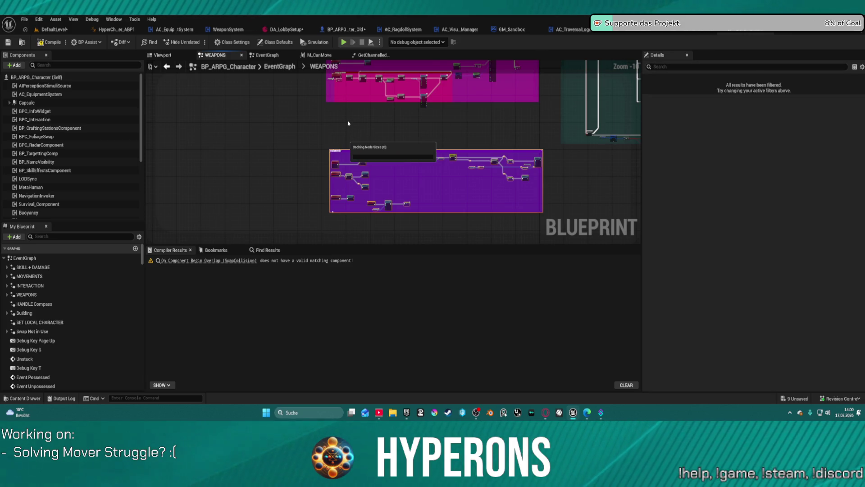
scroll(366, 179, up, 8)
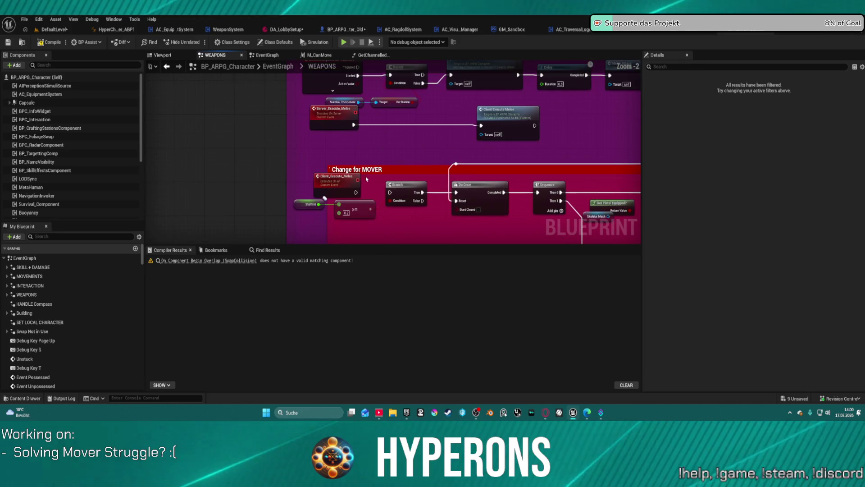
Step: Compile BP_ARPG_Character with one warning and start Play in Editor, confirming past the errors prompt
drag(355, 191, 391, 192)
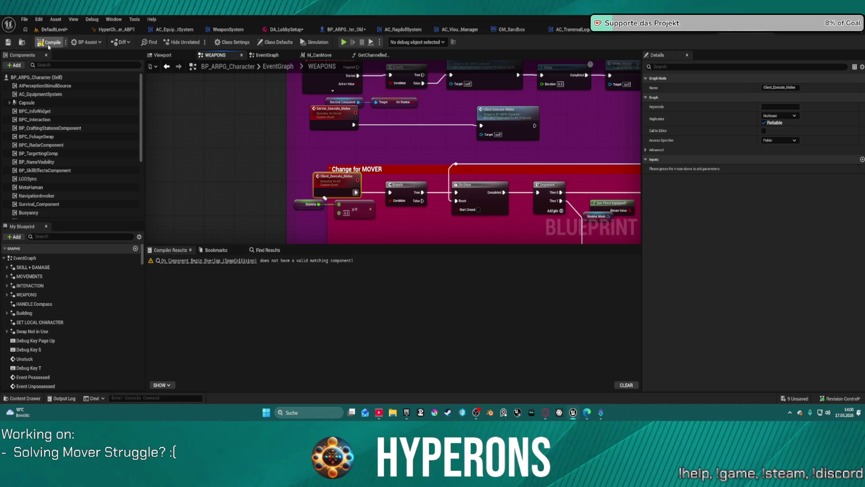
click(49, 45)
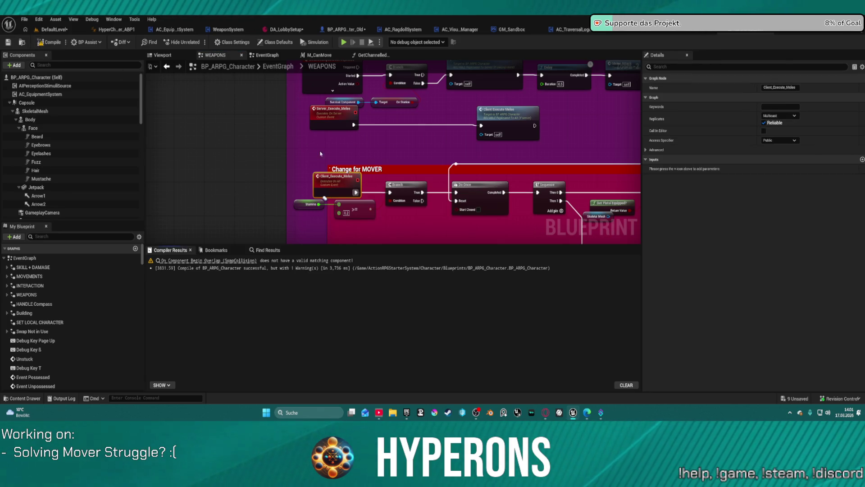
click(344, 42)
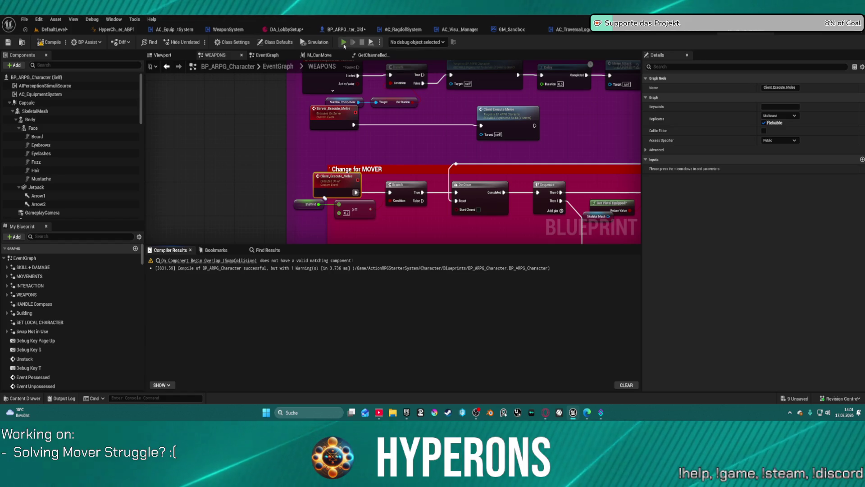
click(489, 226)
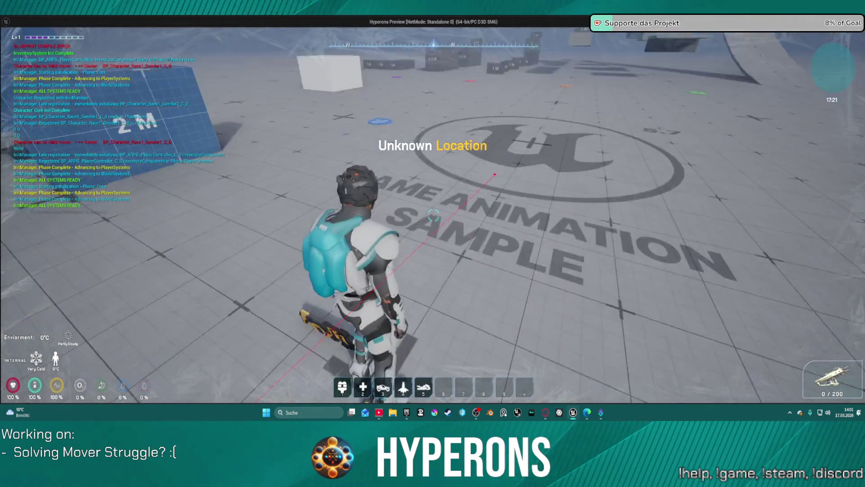
Step: In the running game, toggle the inventory and run the character toward the ramp, then return to the editor
key(i)
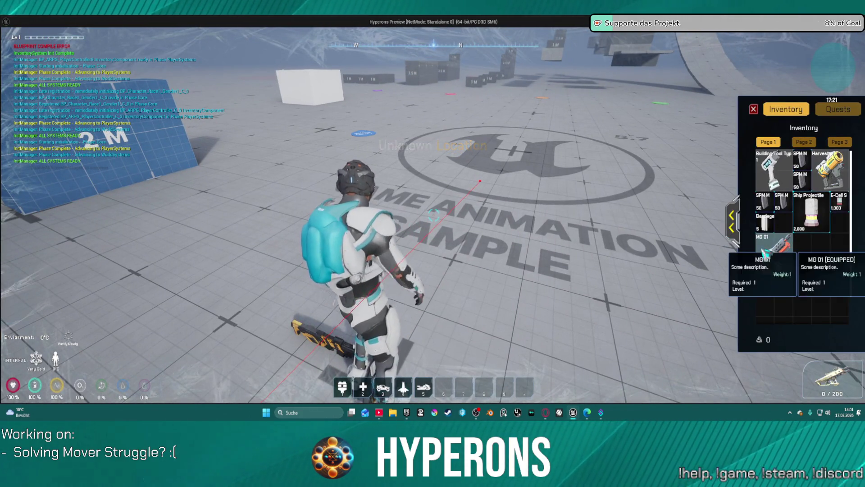
key(w)
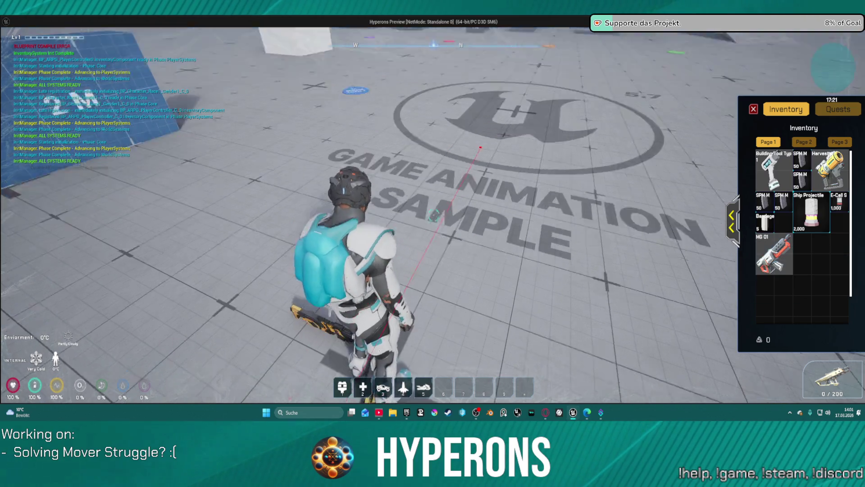
key(d)
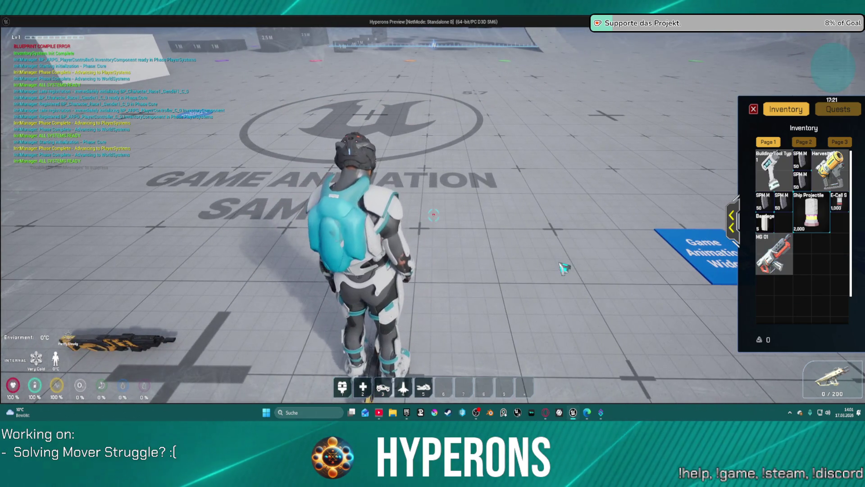
key(i)
key(w)
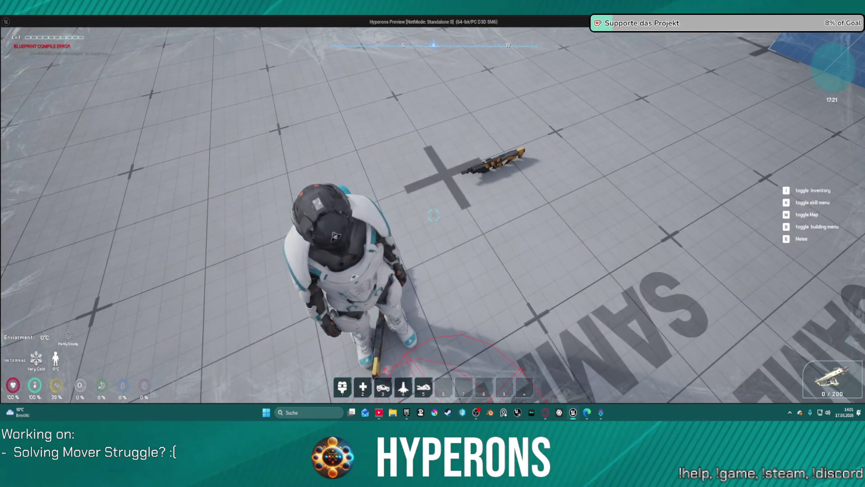
key(alt+Tab)
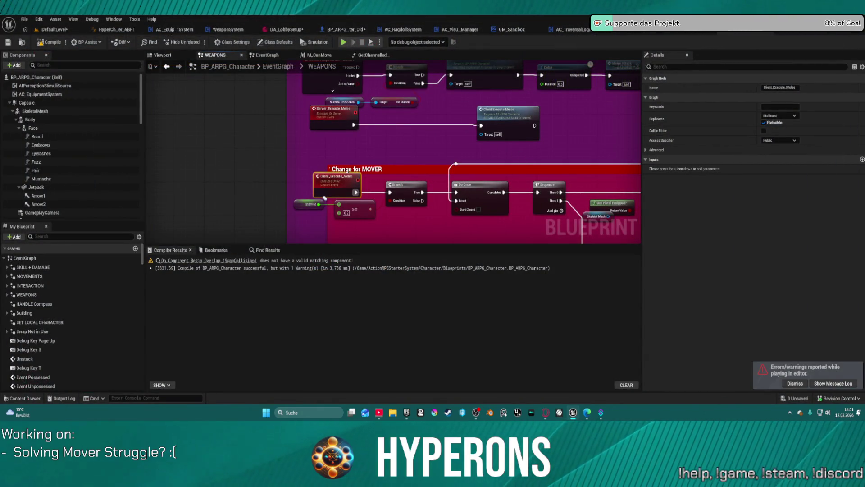
Step: Move the Get Pistol Equipped? node down and right in the WEAPONS graph
drag(544, 247, 444, 137)
drag(335, 141, 346, 175)
mouse_move(508, 215)
mouse_down()
mouse_move(495, 145)
mouse_move(541, 164)
mouse_move(566, 94)
mouse_move(574, 118)
mouse_move(560, 129)
mouse_up()
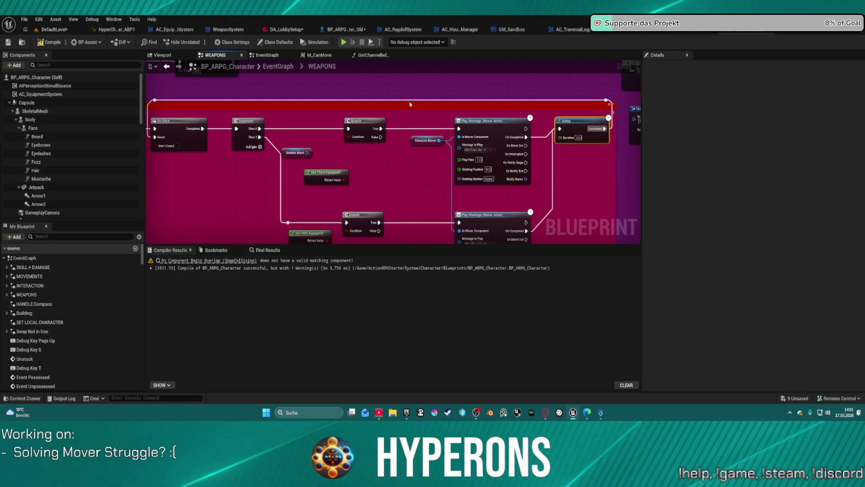
Step: Recompile with F7 and start another Play in Editor session despite the compiler errors
key(F7)
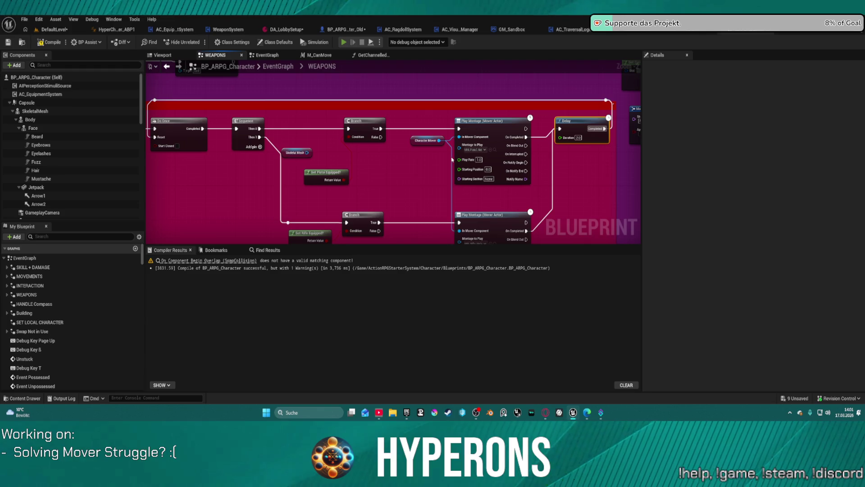
key(alt+p)
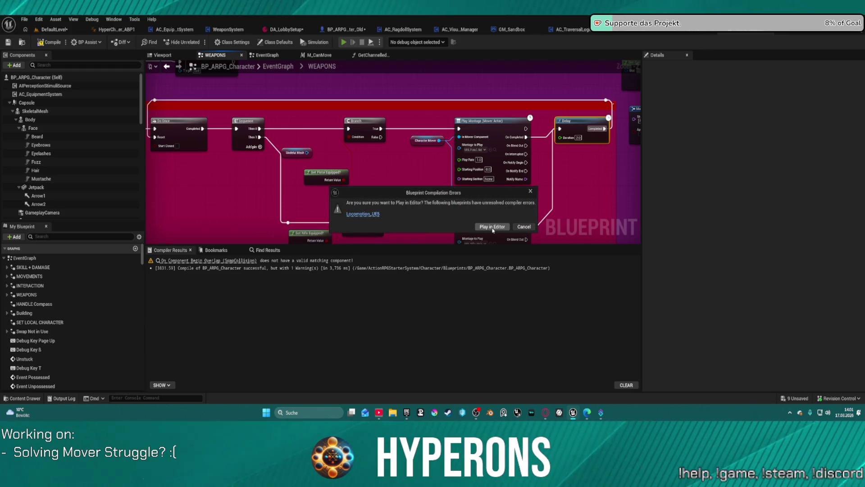
click(493, 229)
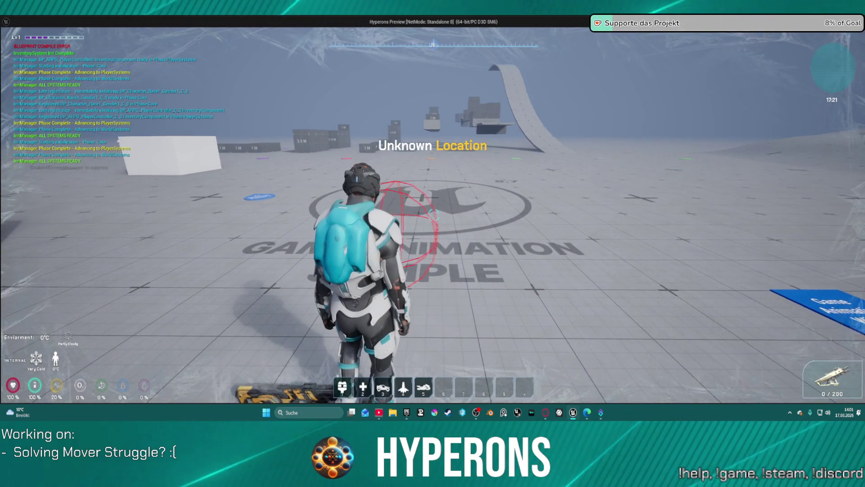
Step: Inspect the MG 01 item in the inventory, walk forward, then stop the play session
key(i)
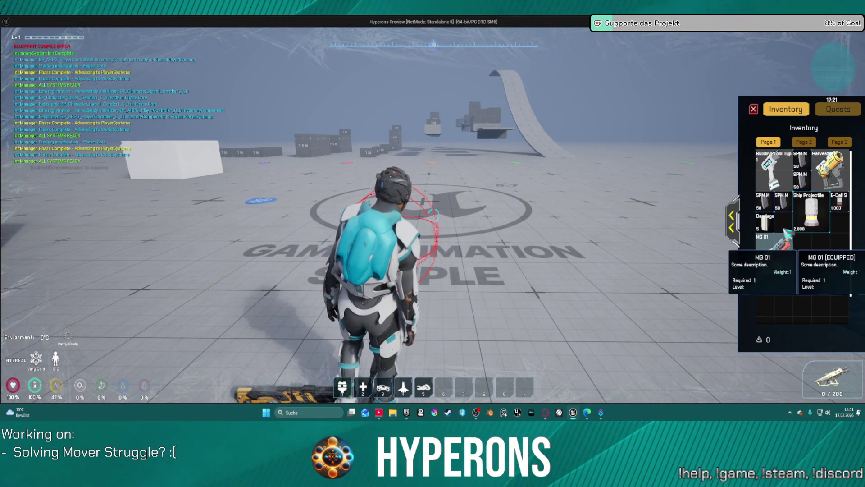
key(i)
key(w)
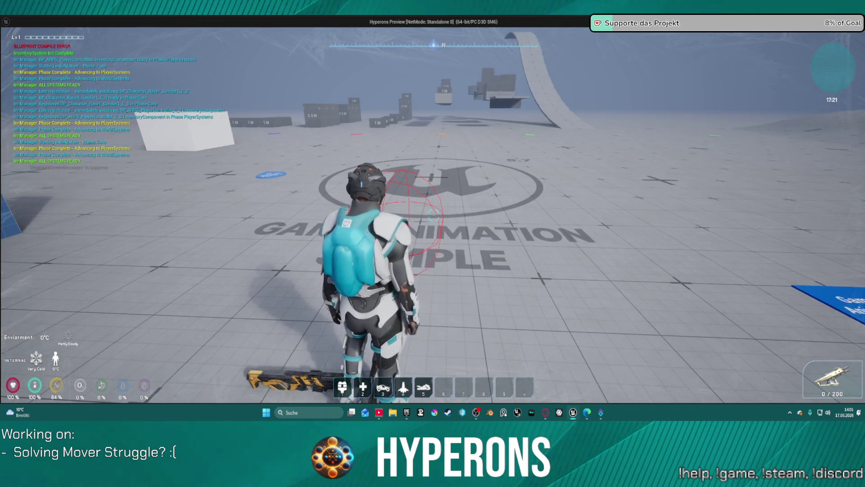
key(alt+Tab)
key(Escape)
scroll(492, 92, down, 5)
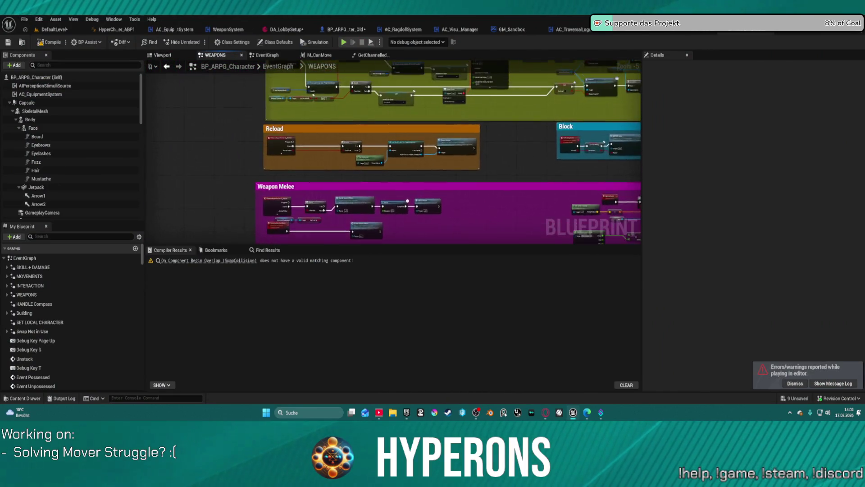
Step: Switch to the main EventGraph and inspect the Use Controller Rotation Yaw and Initialize Modular Systems nodes
scroll(463, 241, down, 5)
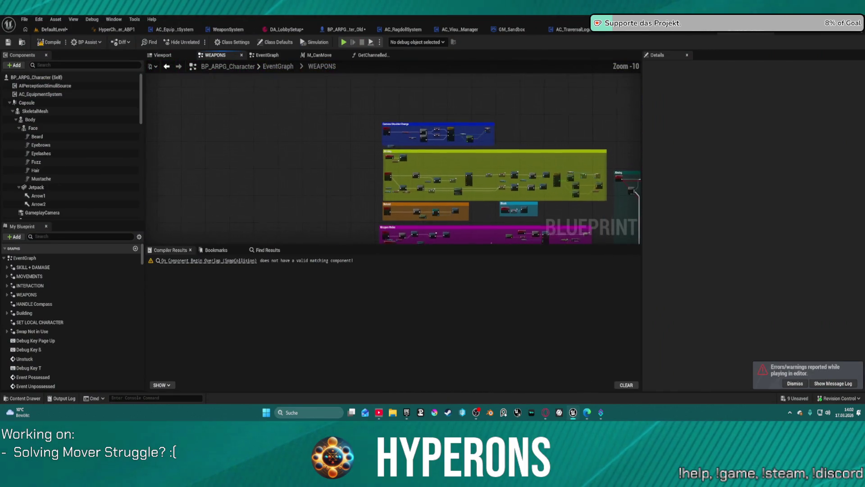
click(288, 67)
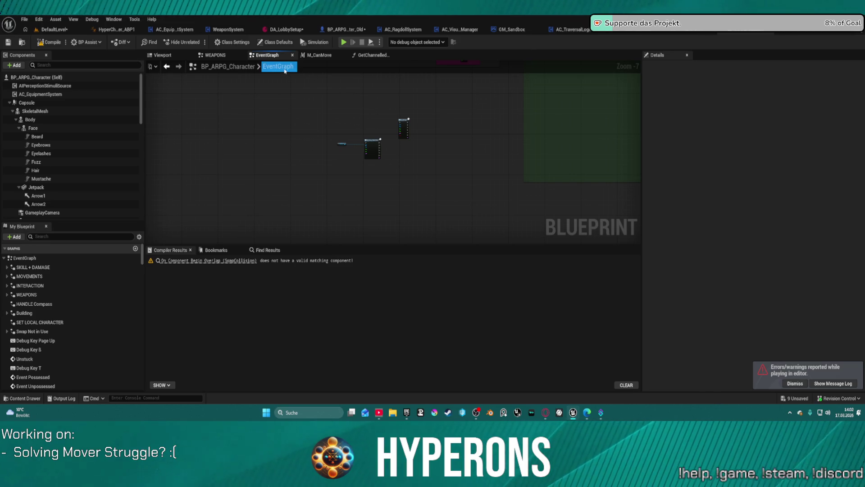
scroll(468, 151, down, 4)
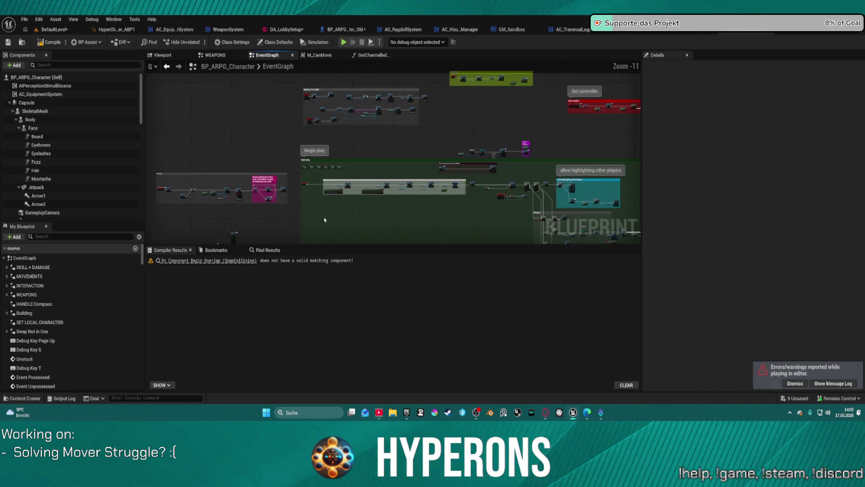
mouse_move(335, 192)
mouse_down()
mouse_move(288, 96)
mouse_move(291, 79)
mouse_move(321, 118)
mouse_move(311, 78)
mouse_move(459, 101)
mouse_move(457, 165)
mouse_up()
scroll(406, 149, up, 2)
scroll(384, 137, up, 1)
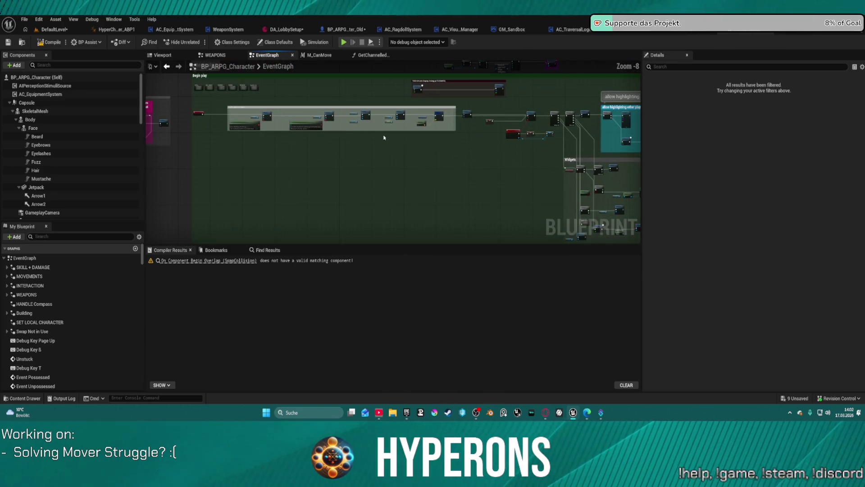
scroll(397, 154, up, 2)
scroll(397, 154, up, 3)
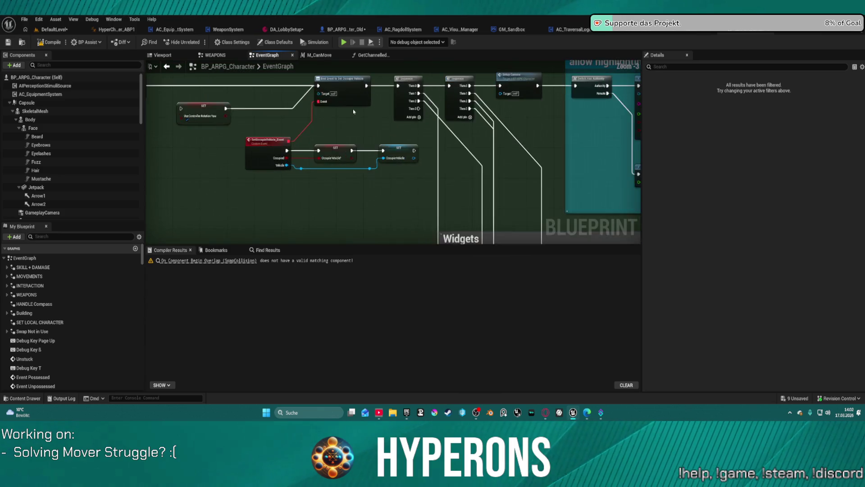
click(265, 155)
drag(274, 161, 315, 159)
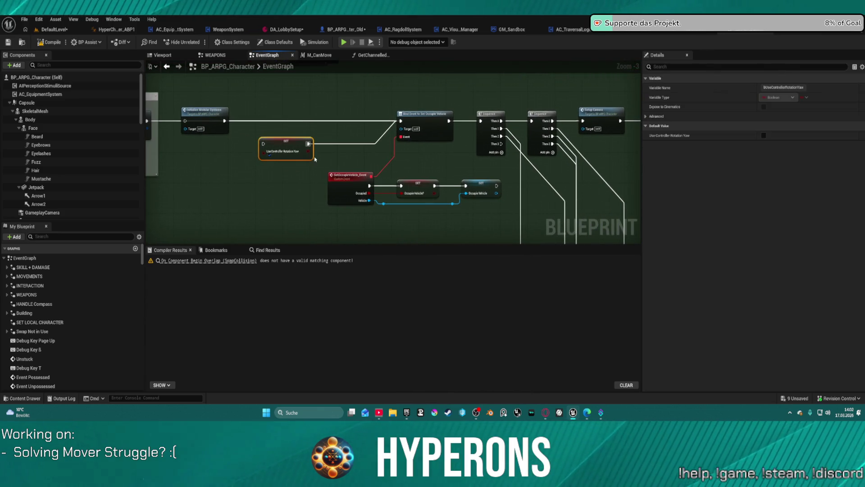
click(202, 120)
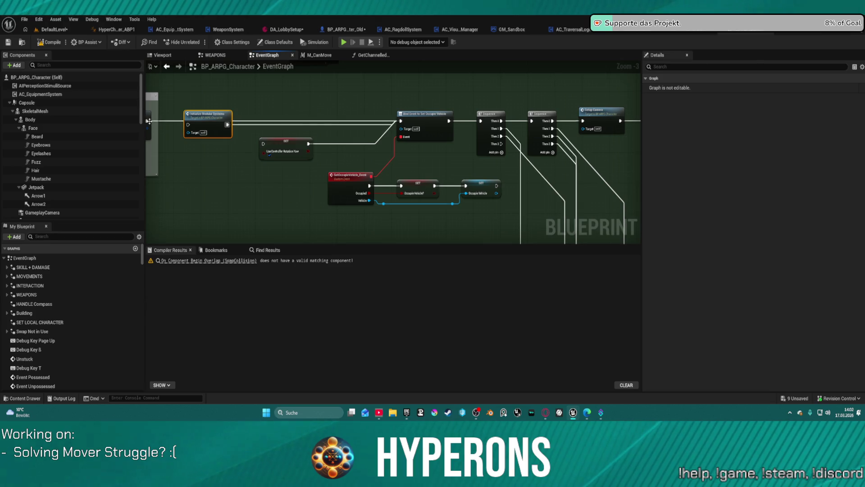
click(150, 121)
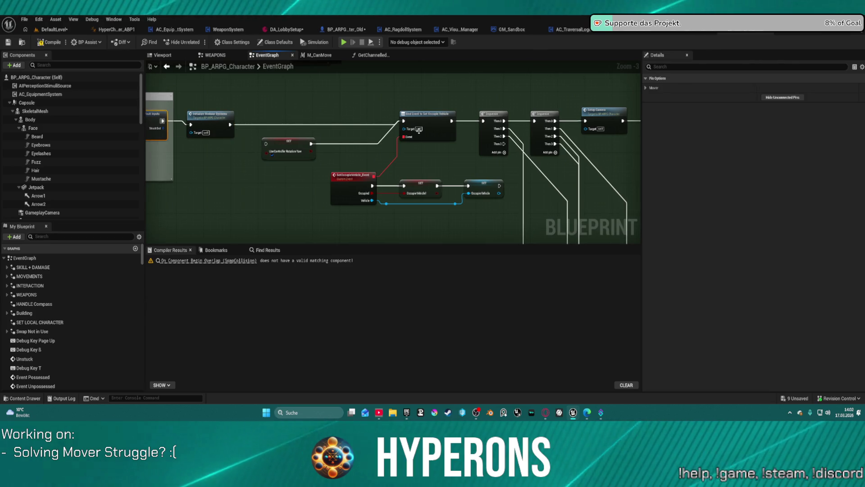
Step: Follow the Event Possessed chain past Change to mover and open the Check Gravity call's definition
scroll(419, 130, down, 5)
scroll(329, 192, down, 3)
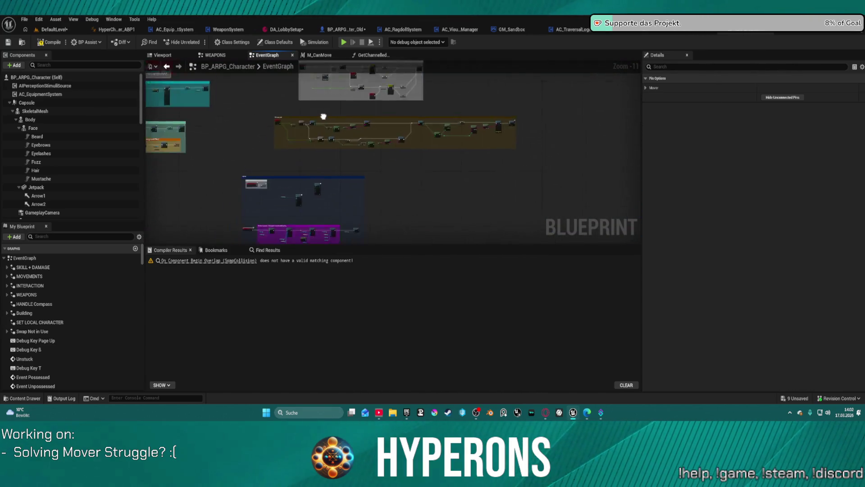
scroll(303, 131, up, 8)
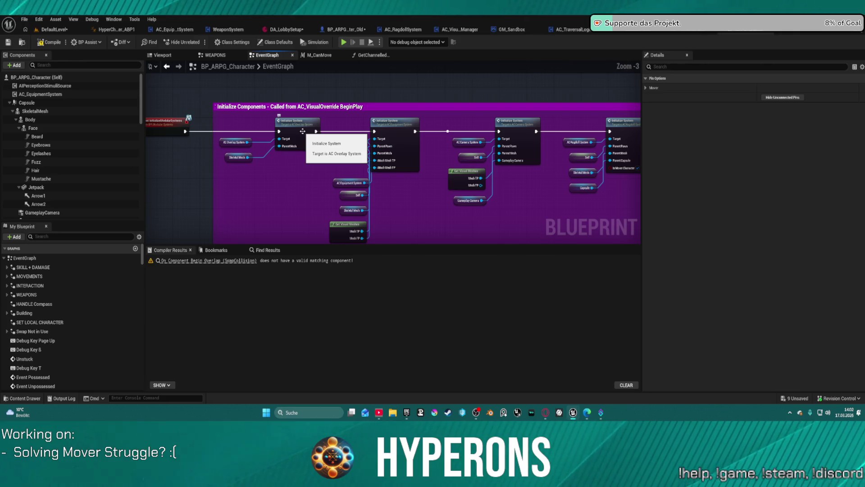
scroll(303, 131, down, 5)
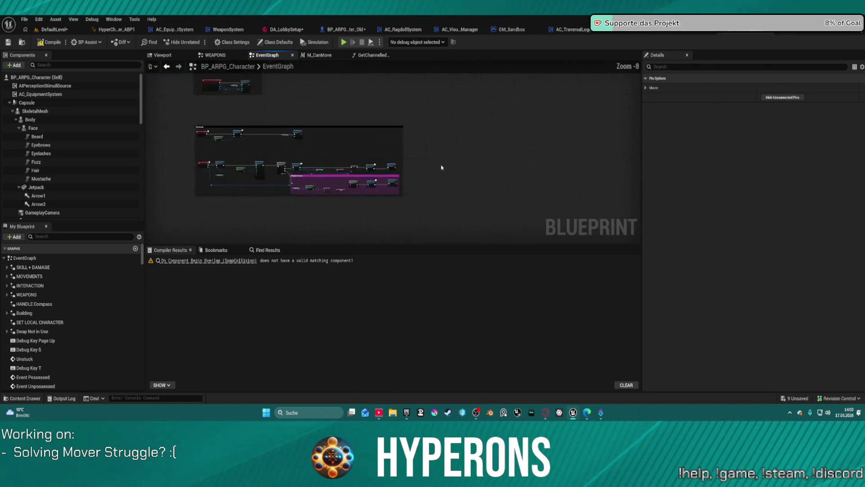
scroll(441, 167, up, 5)
mouse_move(441, 167)
mouse_down()
mouse_move(493, 160)
mouse_move(416, 135)
mouse_up()
right_click(416, 135)
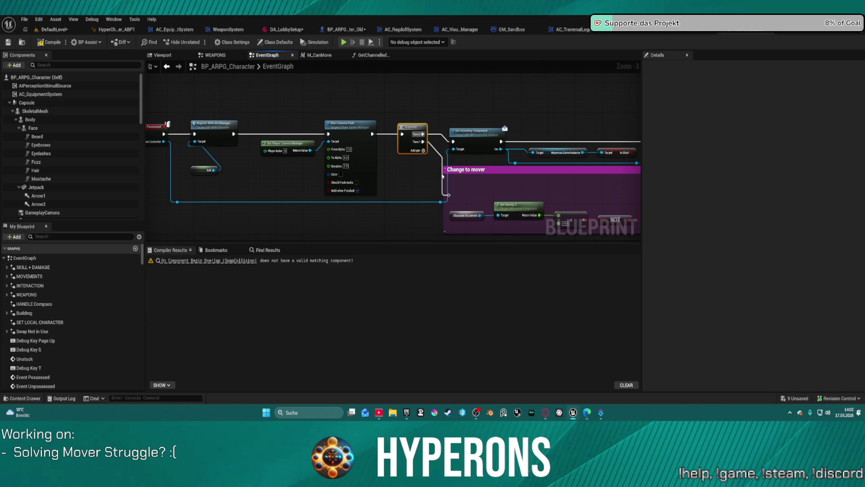
drag(442, 176, 266, 107)
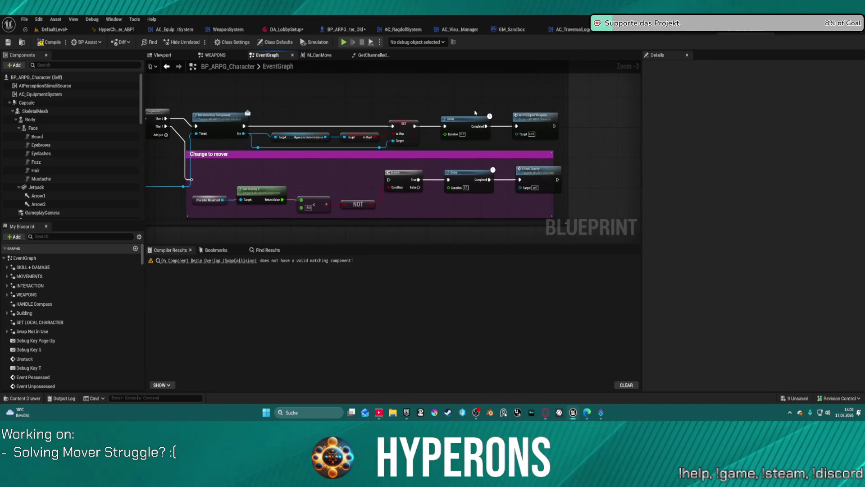
click(538, 120)
mouse_move(393, 183)
mouse_down()
mouse_move(495, 176)
mouse_move(295, 172)
mouse_up()
drag(457, 167, 268, 150)
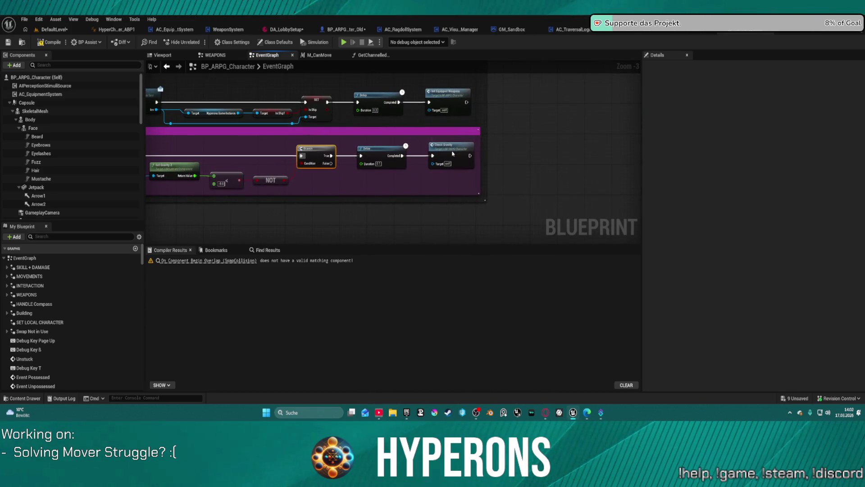
double_click(453, 153)
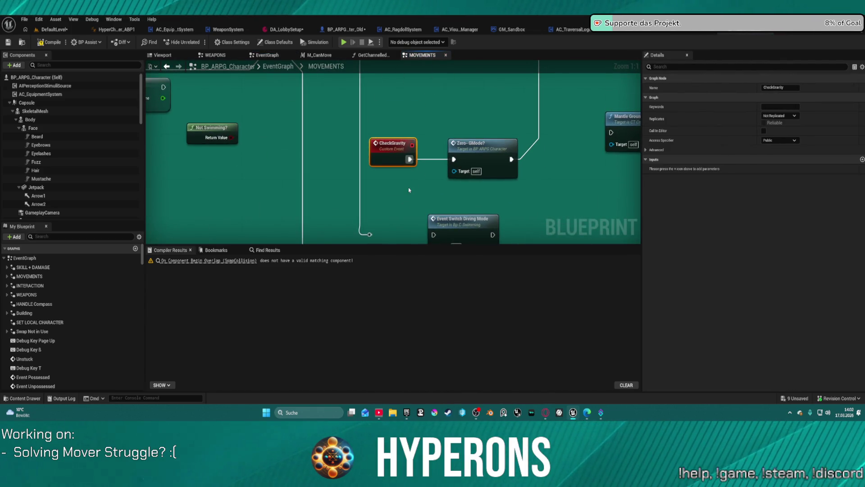
Step: View the nodes around the CheckGravity event, including the Branch and Try Traversal Action
scroll(410, 190, down, 3)
mouse_move(409, 190)
mouse_down()
mouse_move(217, 179)
mouse_move(370, 167)
mouse_move(316, 130)
mouse_up()
mouse_move(584, 221)
mouse_down()
mouse_move(284, 188)
mouse_move(713, 221)
mouse_up()
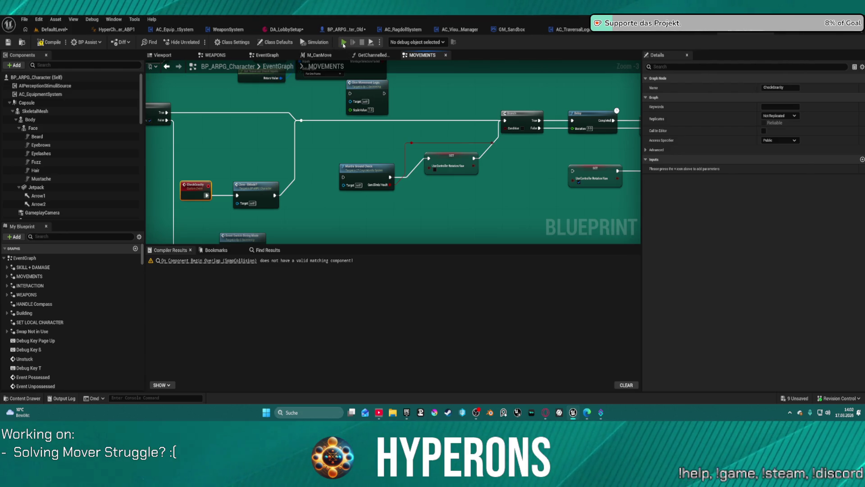
Step: Compile, cancel the Play in Editor prompt, recompile, and jump to the missing Character Movement node
key(F7)
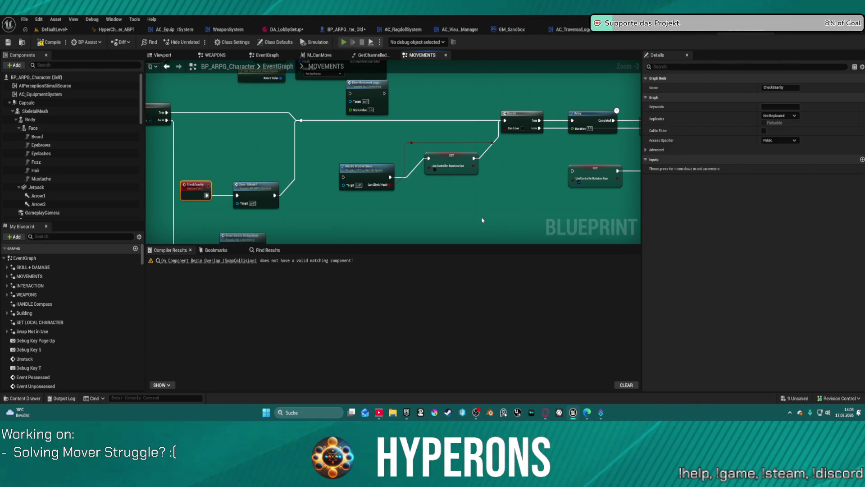
key(alt+p)
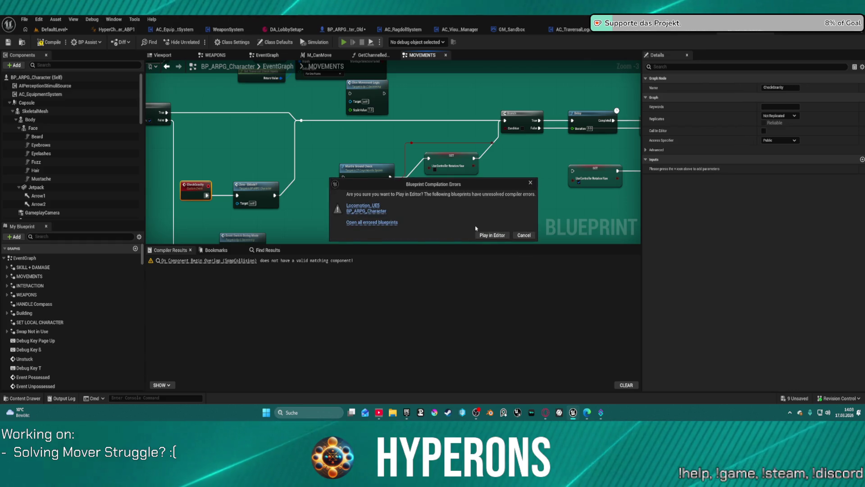
click(525, 236)
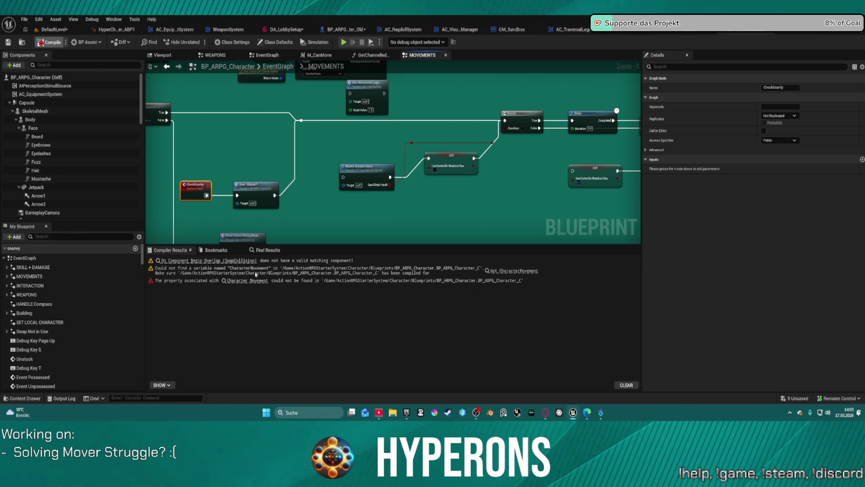
key(F7)
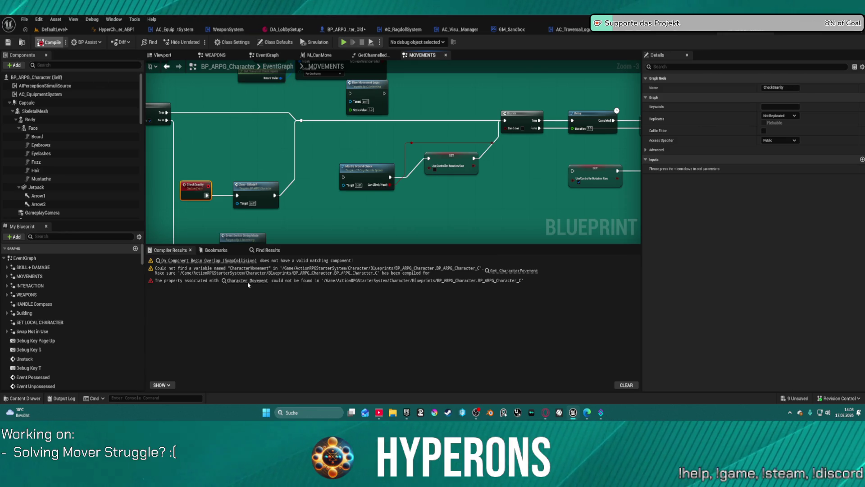
click(258, 281)
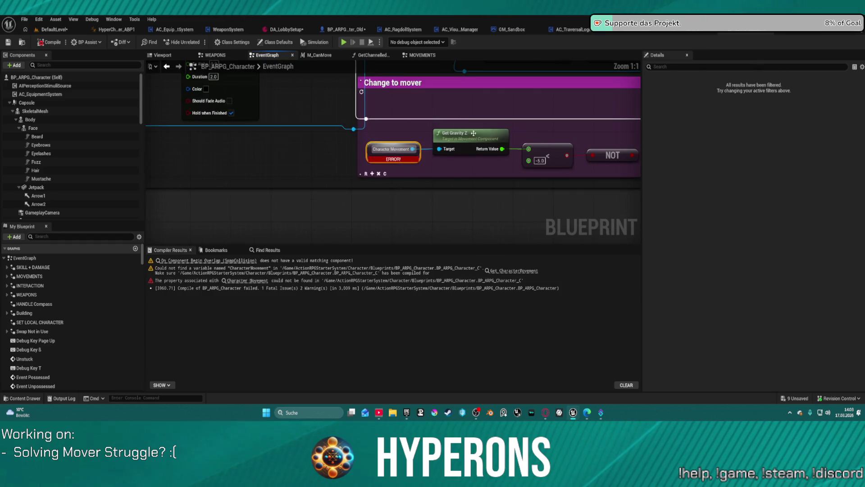
Step: Add a Get Character Mover node left of the Change to mover section
scroll(473, 133, down, 2)
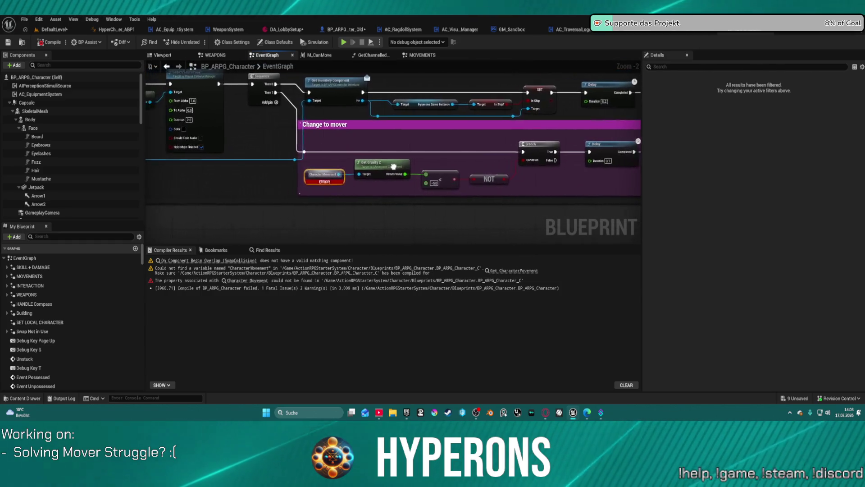
drag(393, 166, 438, 165)
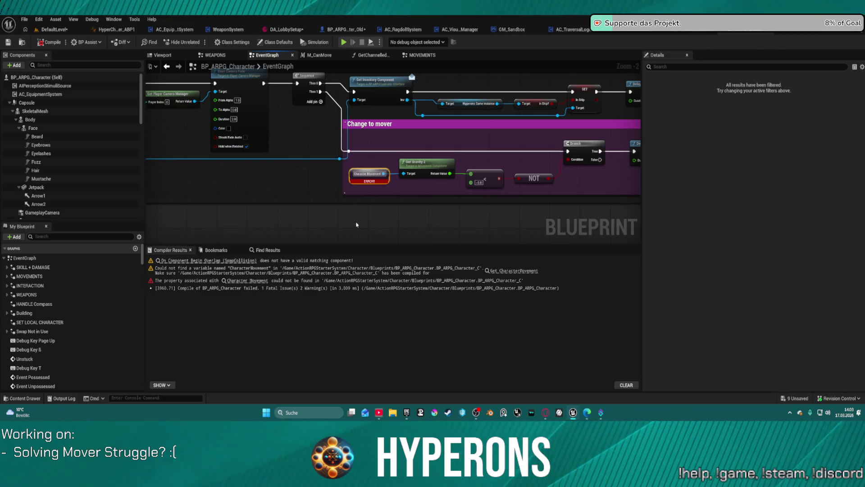
right_click(356, 224)
text(mo)
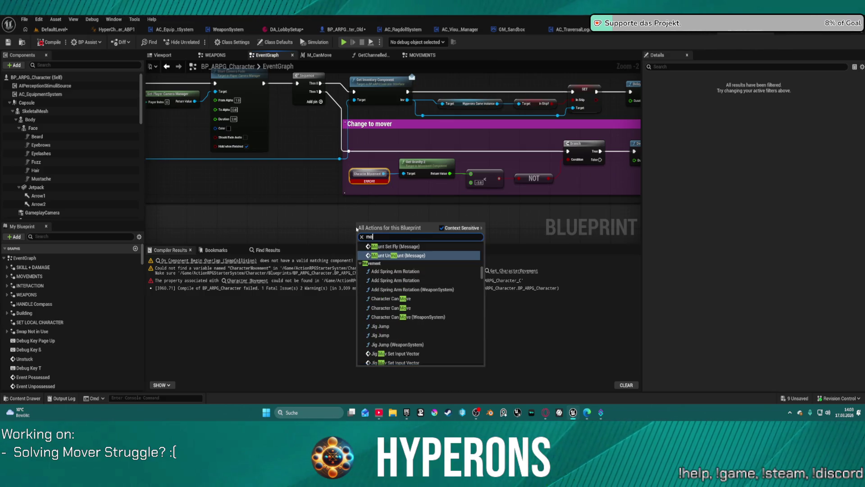
text(vera)
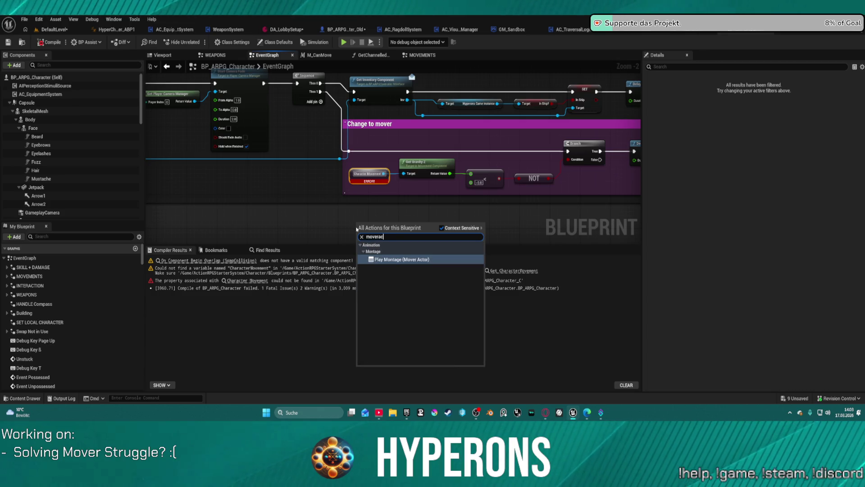
key(BackSpace)
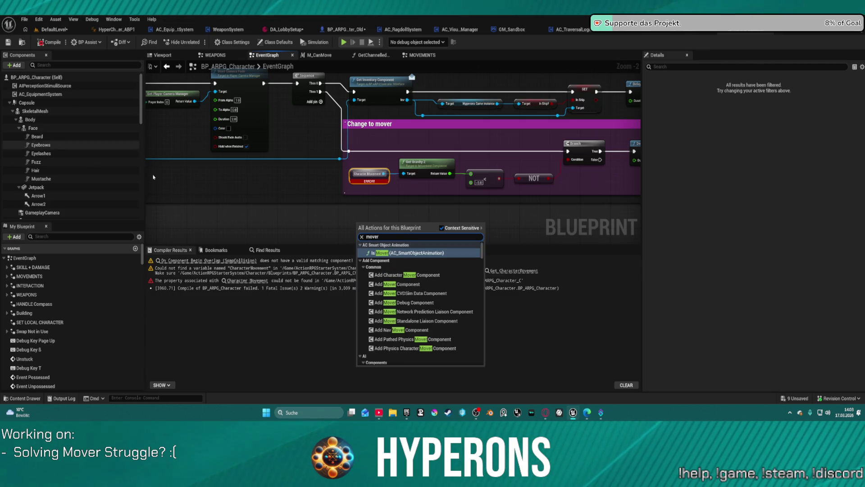
scroll(443, 309, down, 15)
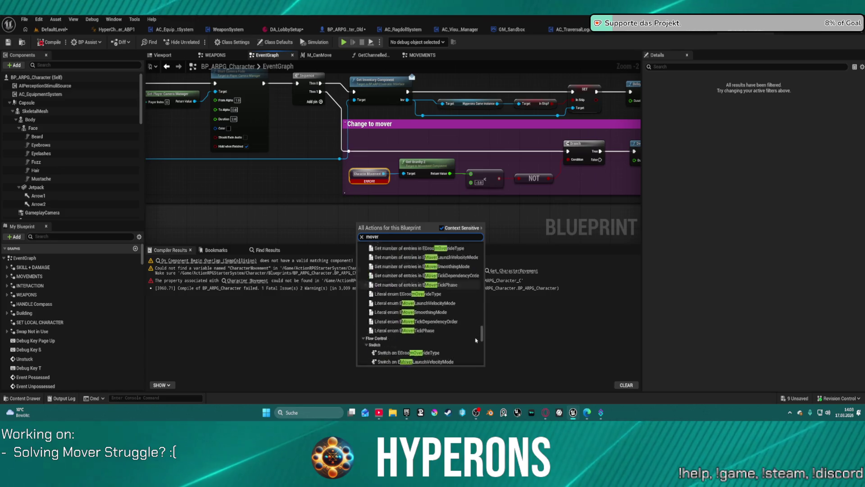
scroll(466, 345, up, 5)
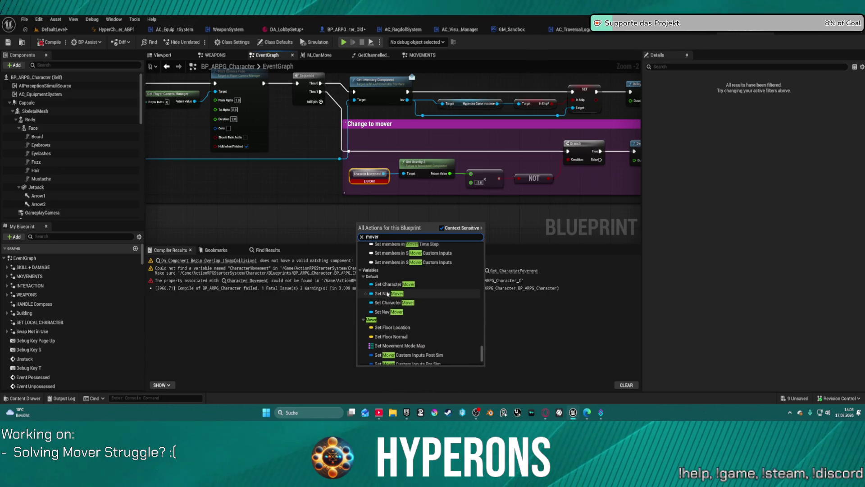
click(392, 287)
Step: Get its World To Gravity Transform, split the pin, and wire Z into the -5.0 comparison
scroll(418, 223, up, 2)
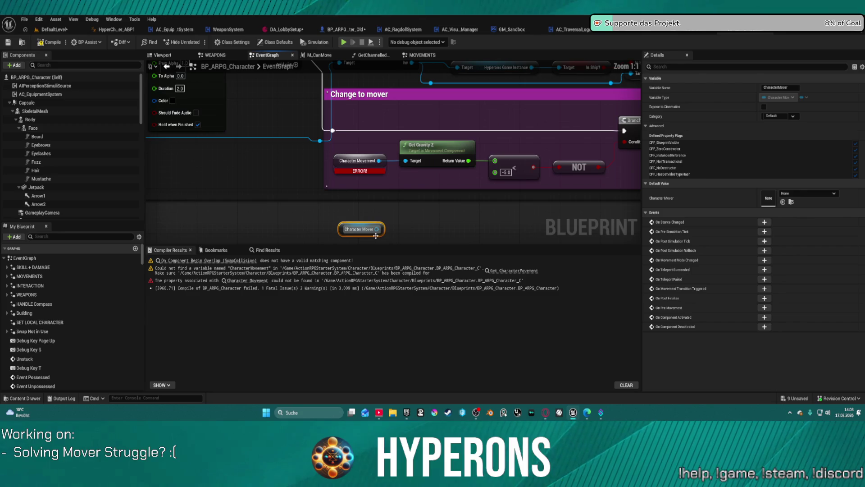
drag(418, 222, 420, 220)
text(get)
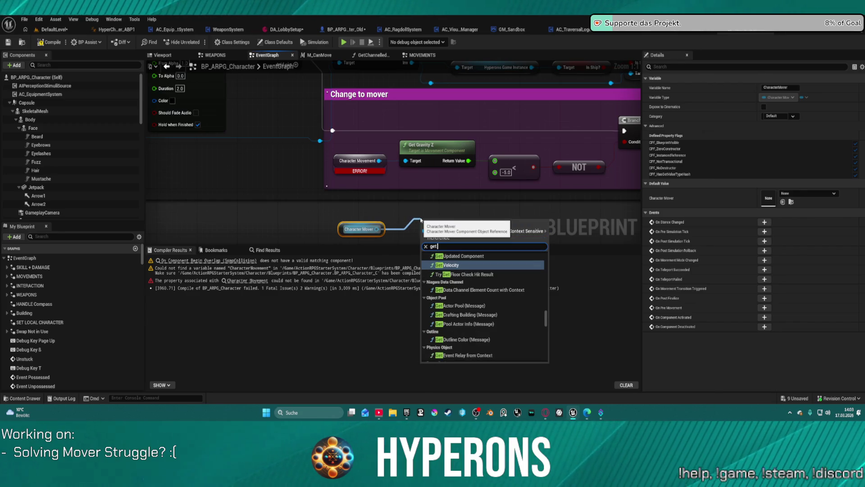
text( world)
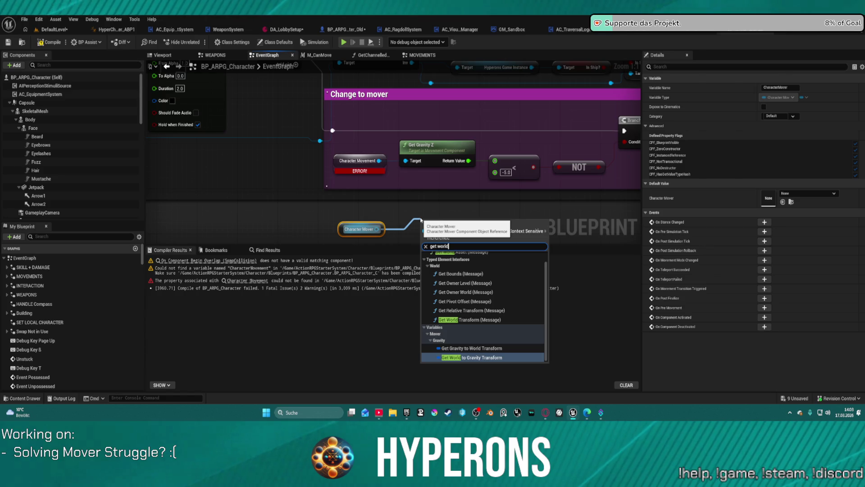
key(Return)
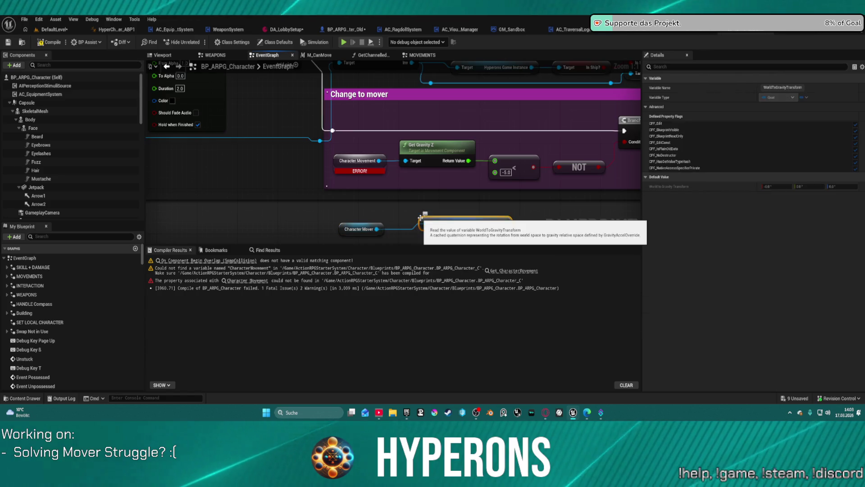
right_click(505, 223)
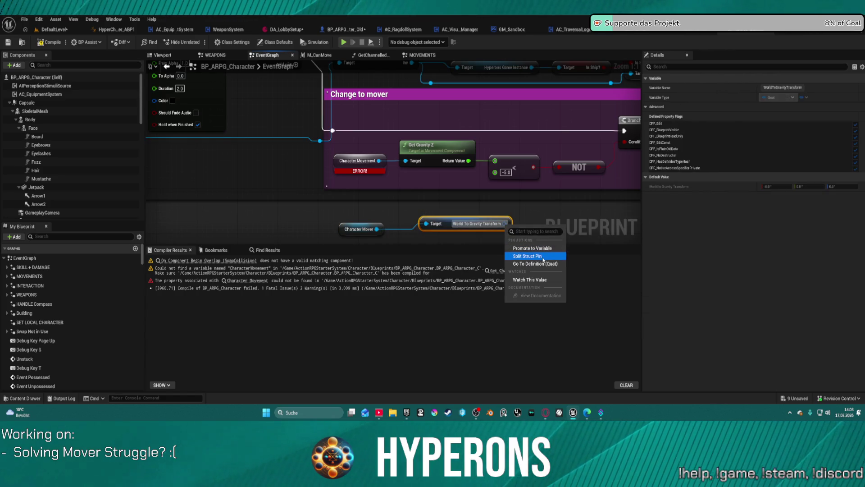
click(527, 256)
drag(432, 184, 419, 99)
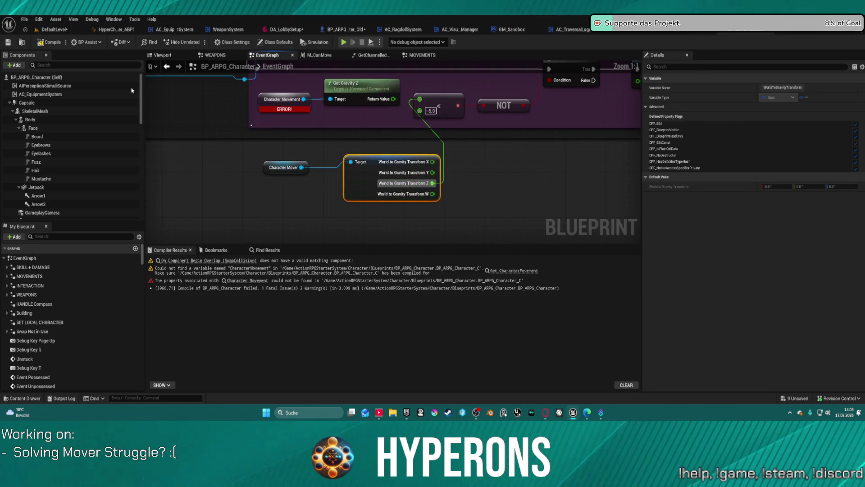
Step: Compile without errors, then pull a Get Gravity to World Transform node from Character Mover via 'gravi'
click(50, 42)
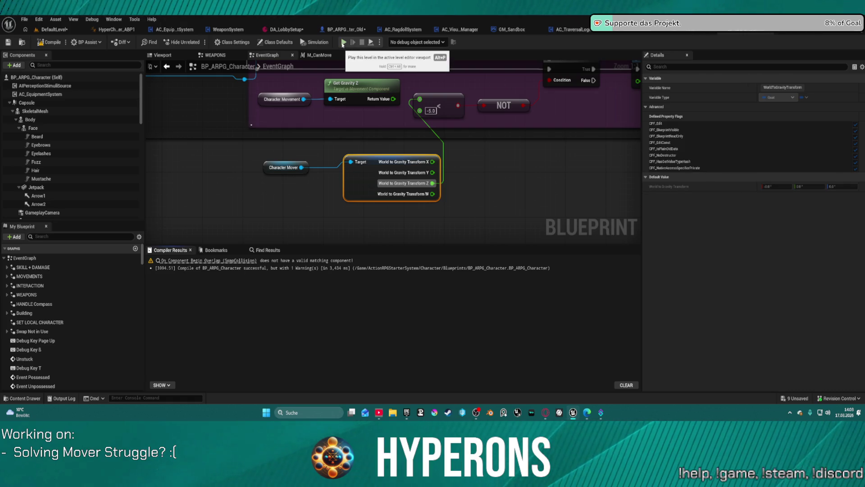
mouse_move(374, 173)
mouse_down()
mouse_move(356, 171)
mouse_move(370, 178)
mouse_up()
drag(302, 167, 339, 227)
text(gravi)
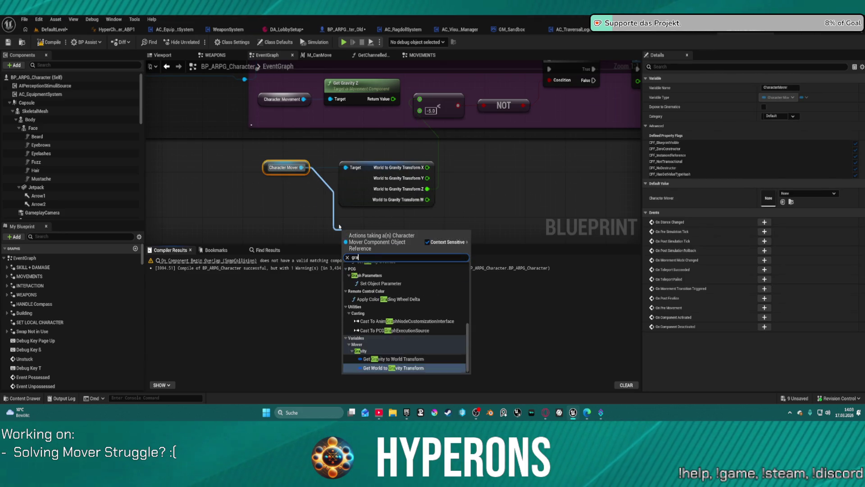
key(Up)
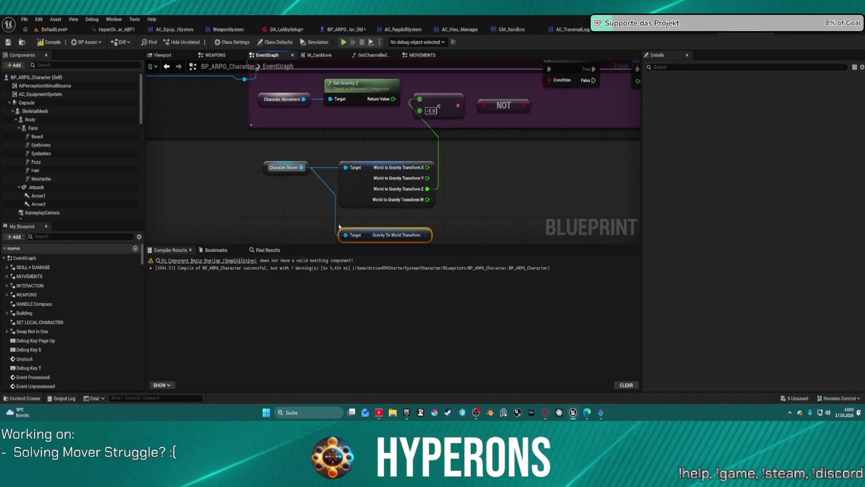
key(Return)
scroll(494, 192, down, 3)
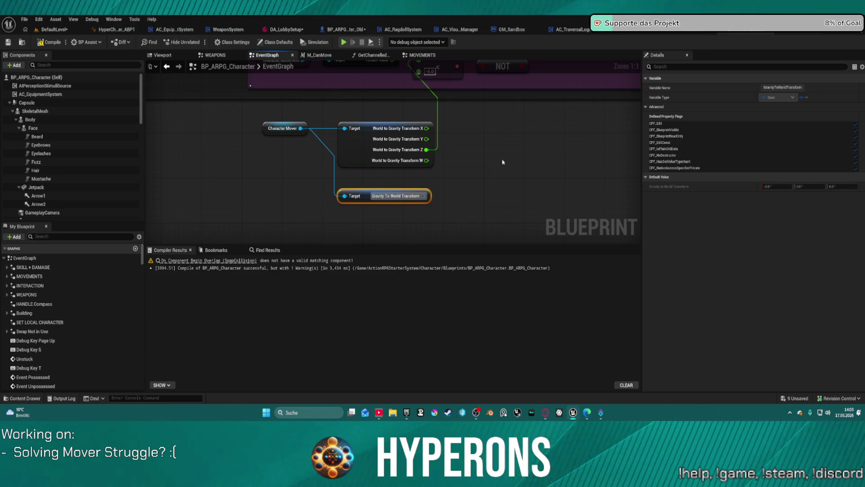
scroll(242, 189, up, 2)
scroll(467, 200, down, 2)
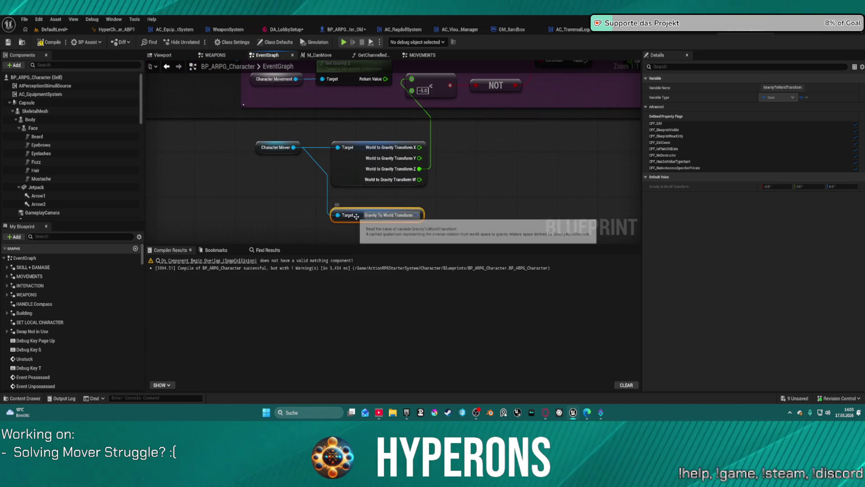
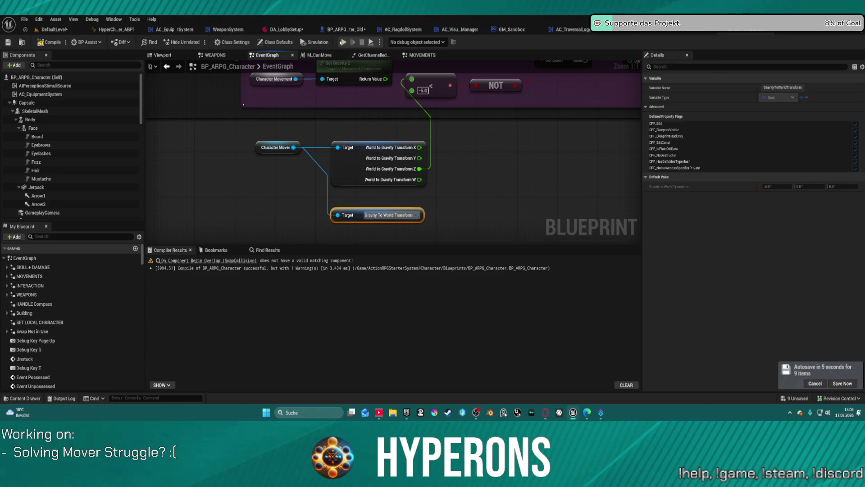
Step: Compile BP_ARPG_Character and start Play in Editor despite the compile errors
key(F7)
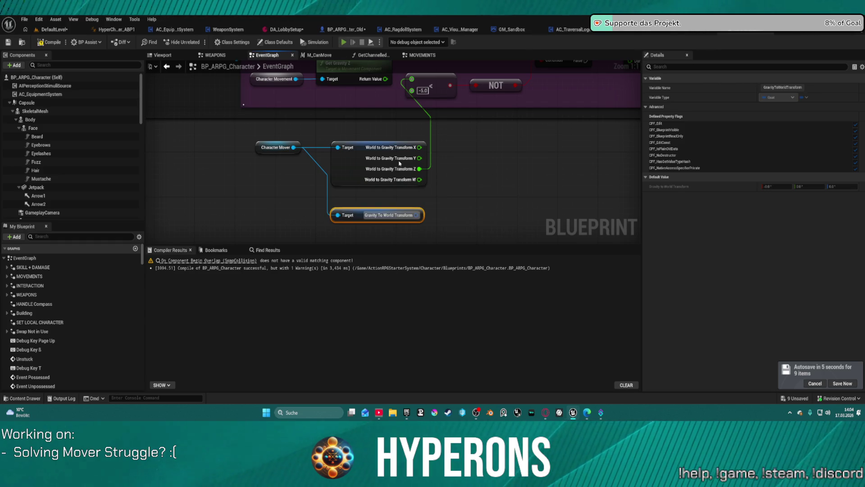
key(alt+p)
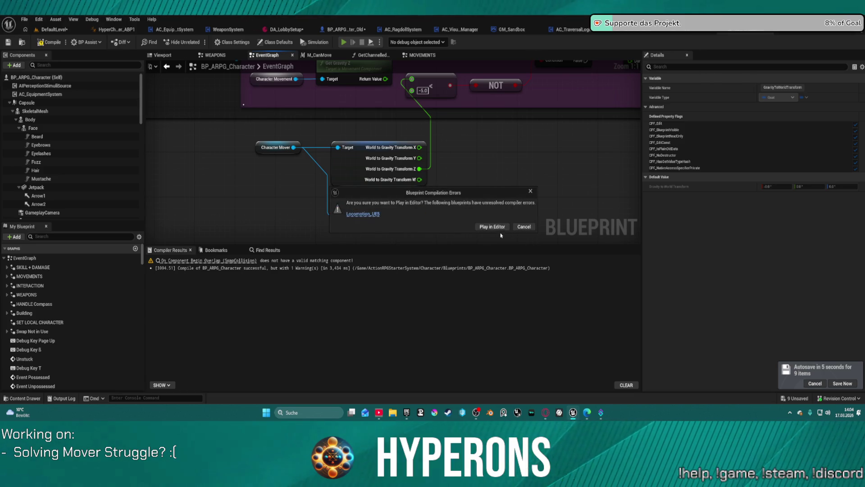
click(493, 228)
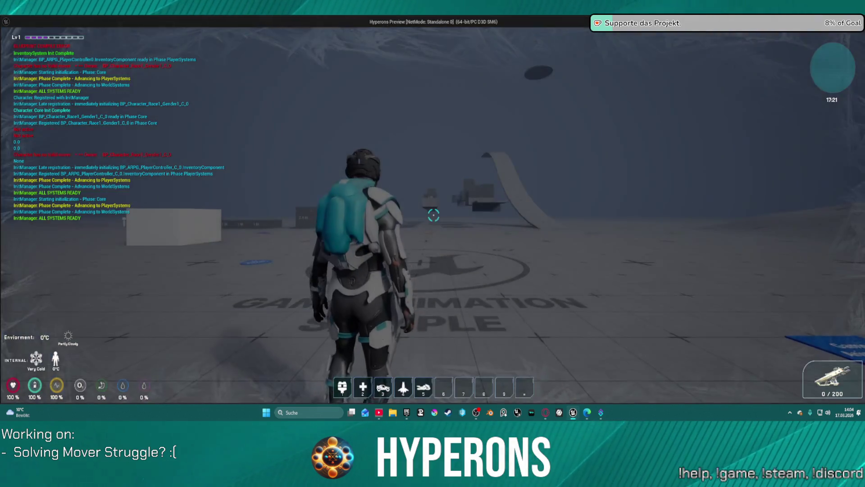
Step: Run the character past the blue blocks into the 2 M walls, then open the inventory
key(w)
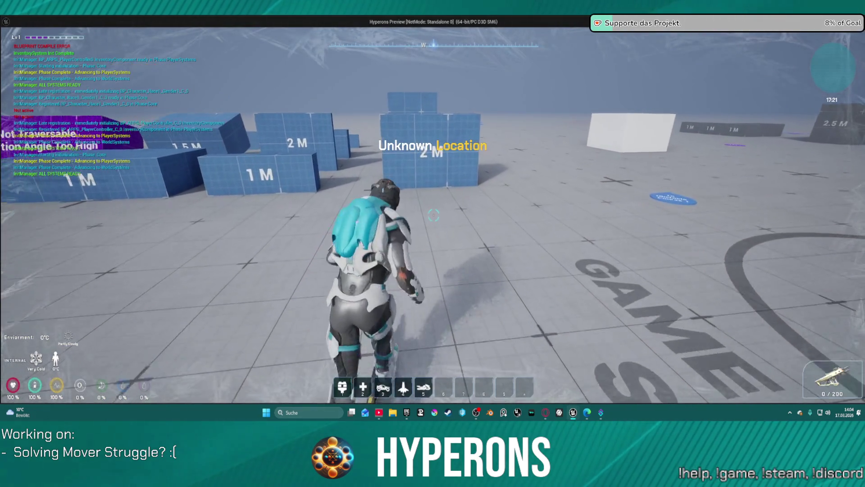
key(w)
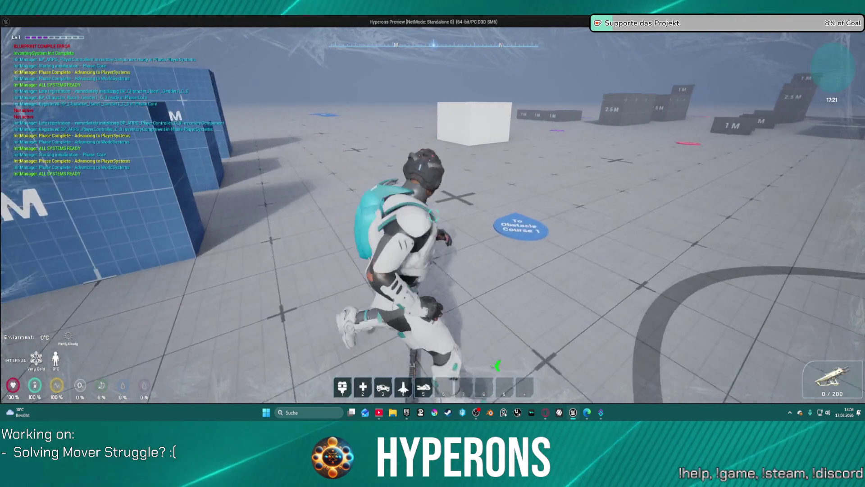
key(w)
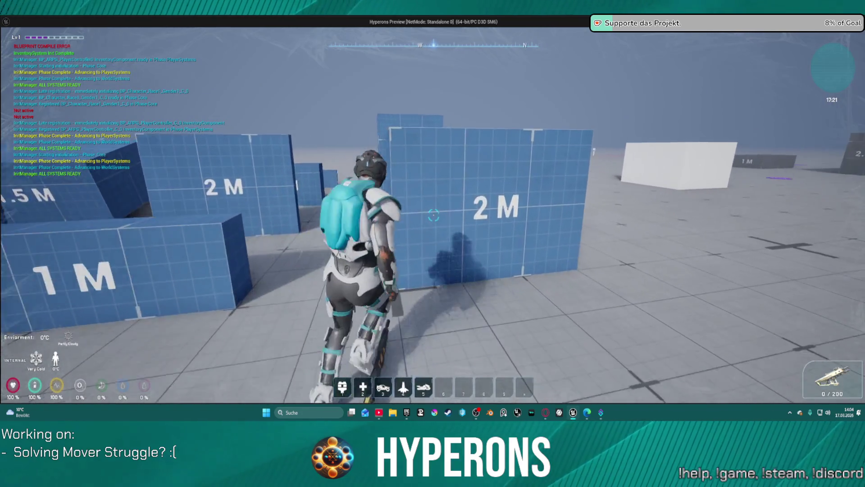
key(w)
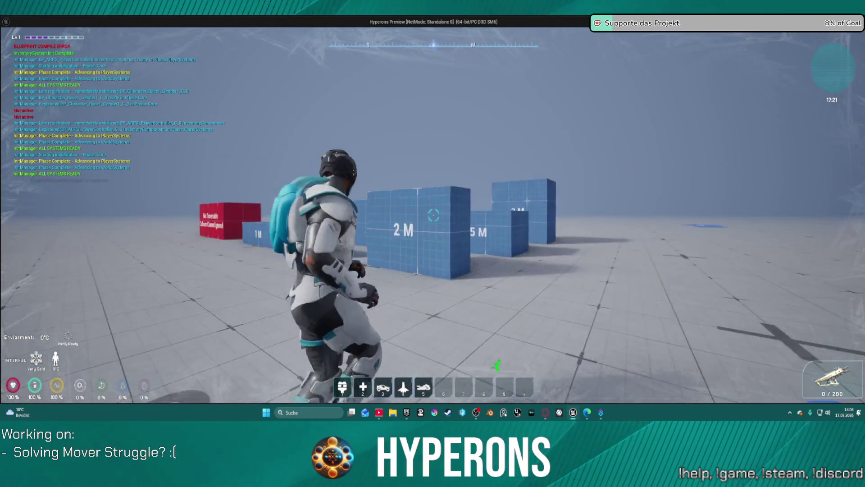
key(w)
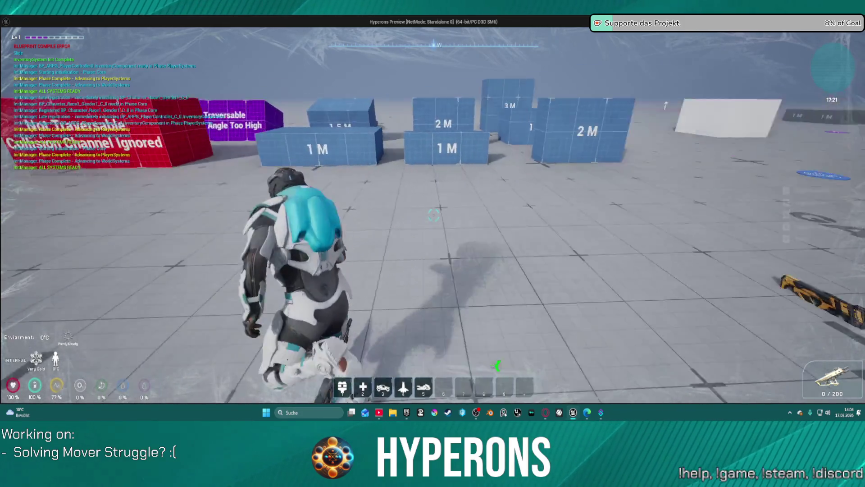
key(w)
key(i)
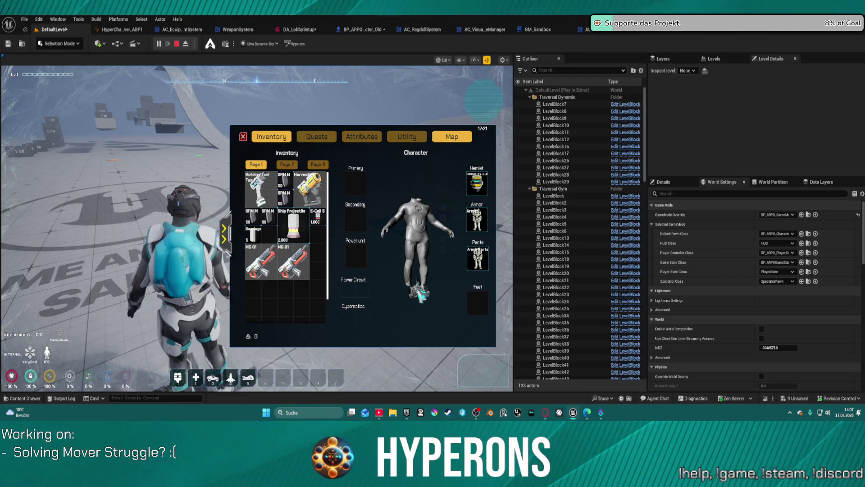
Step: Equip the first MG 01 in the Primary slot and close the inventory
right_click(301, 270)
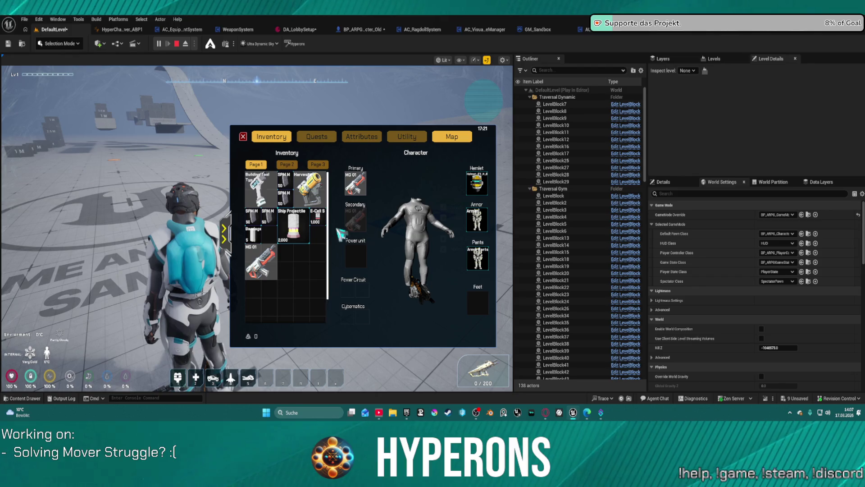
right_click(366, 186)
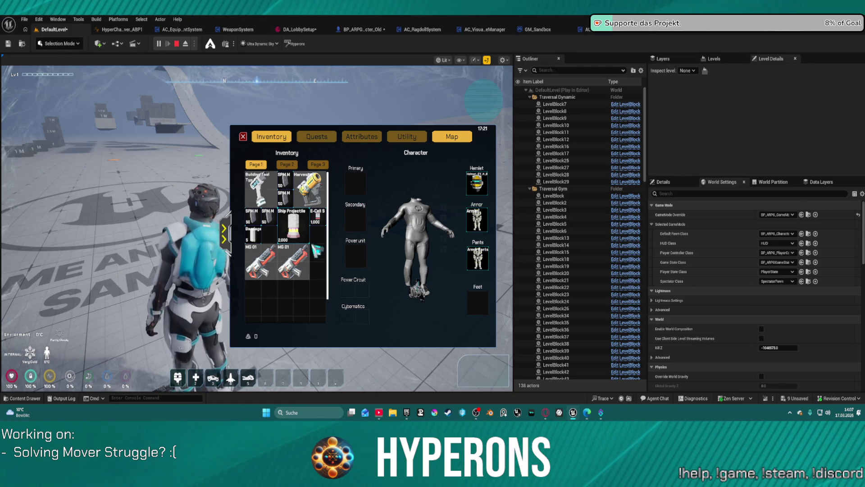
right_click(266, 261)
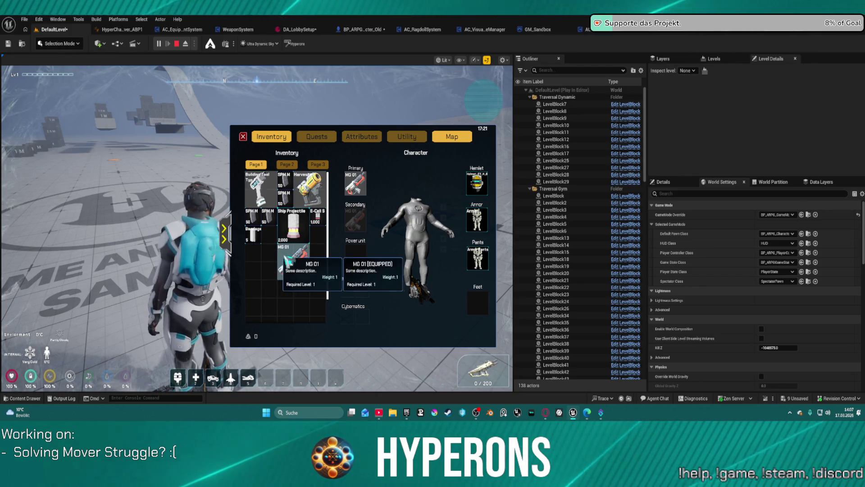
key(i)
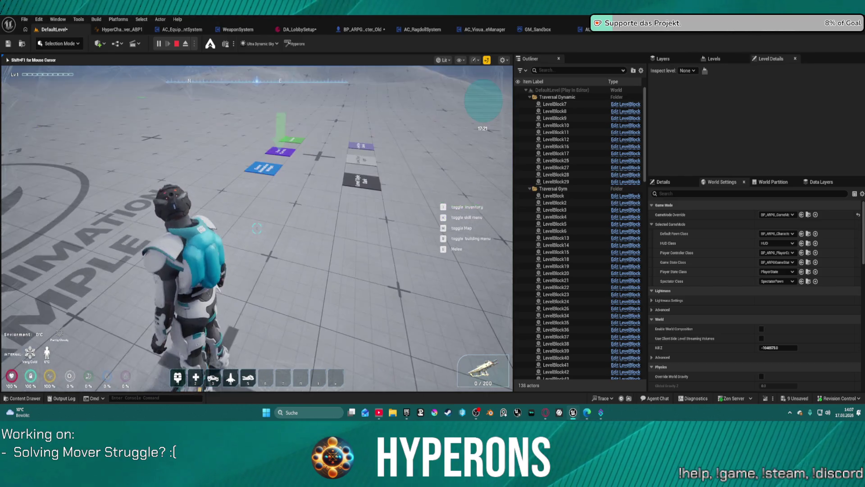
Step: Move around the level, stop the play session, and return to the BP_ARPG_Character event graph
key(space)
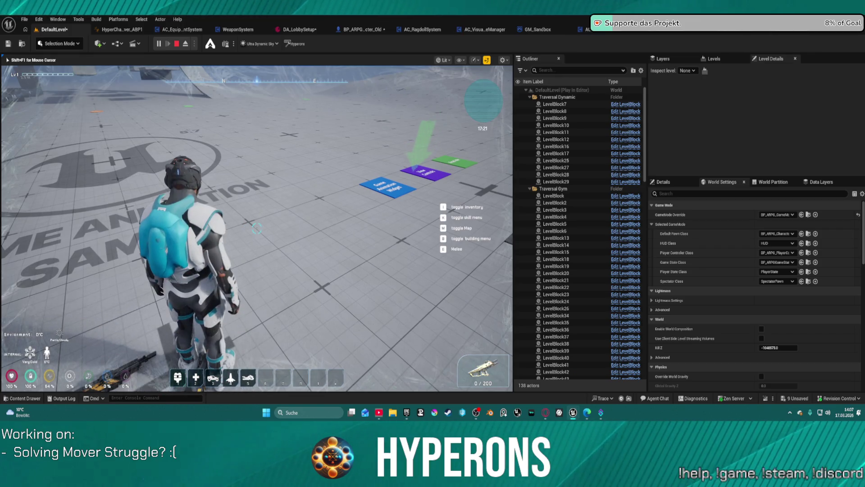
key(space)
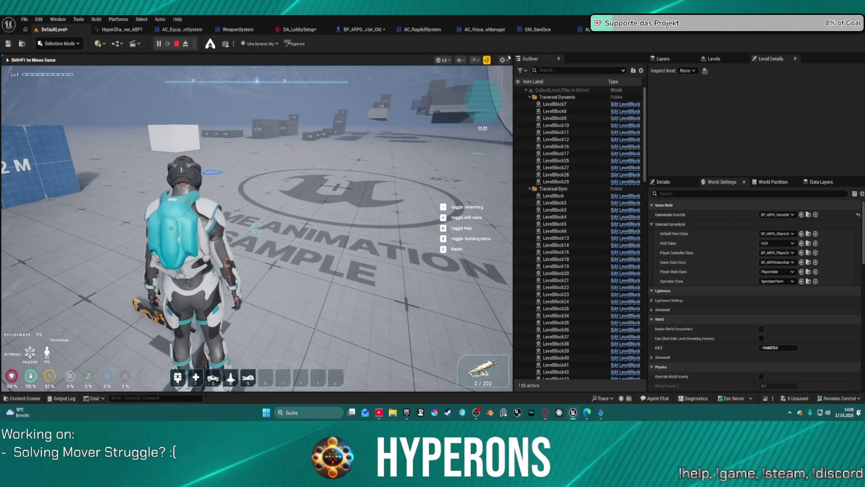
key(Escape)
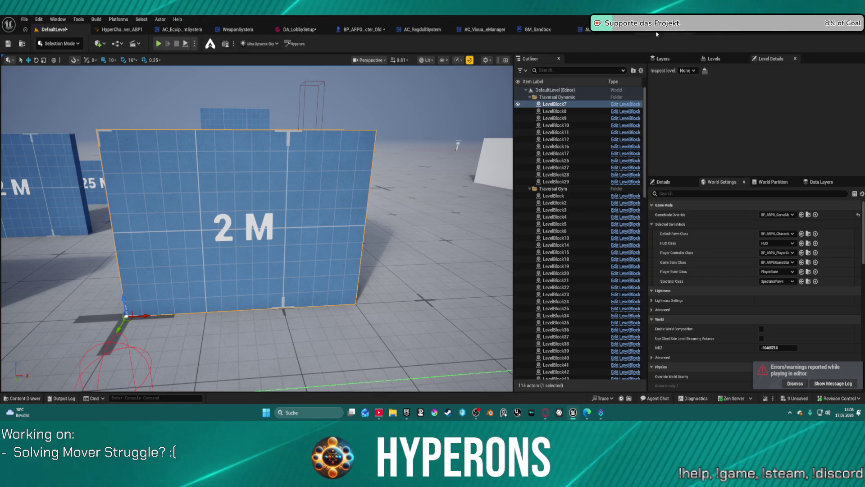
click(773, 34)
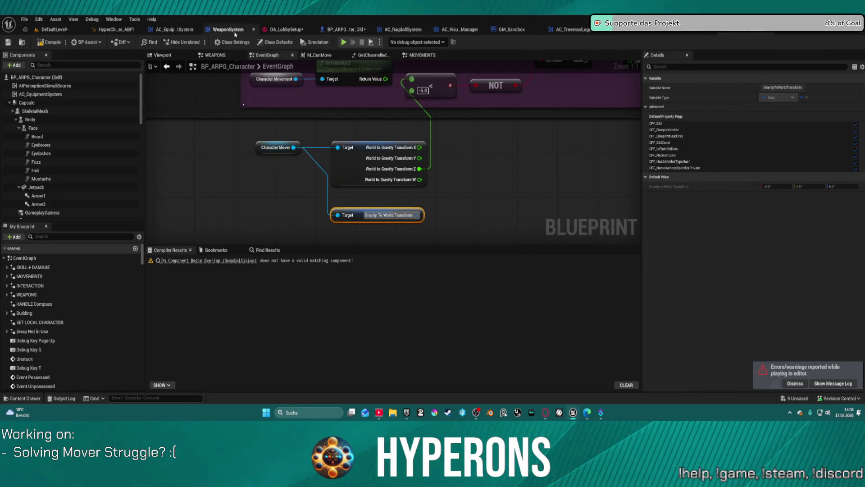
Step: Start a new play test and remove the helmet and Armor Pants in the character window
click(344, 42)
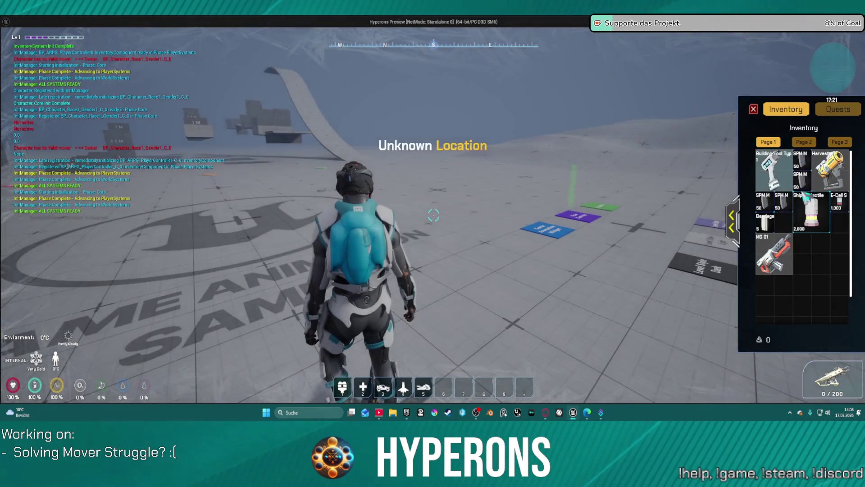
key(i)
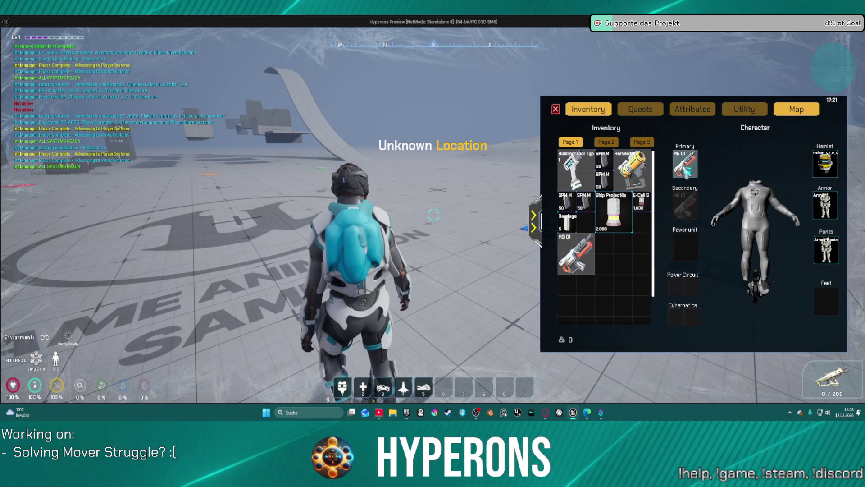
mouse_move(825, 164)
mouse_down()
mouse_move(556, 171)
mouse_move(806, 218)
mouse_move(612, 209)
mouse_move(676, 228)
mouse_up()
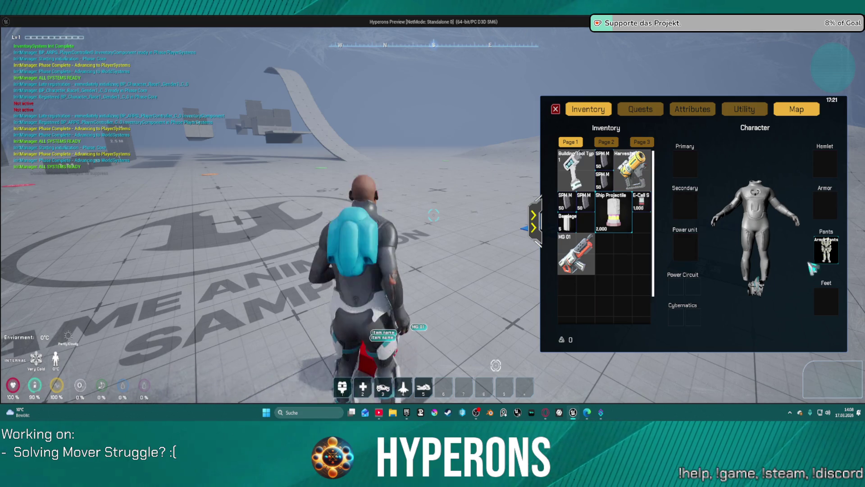
drag(756, 284, 472, 195)
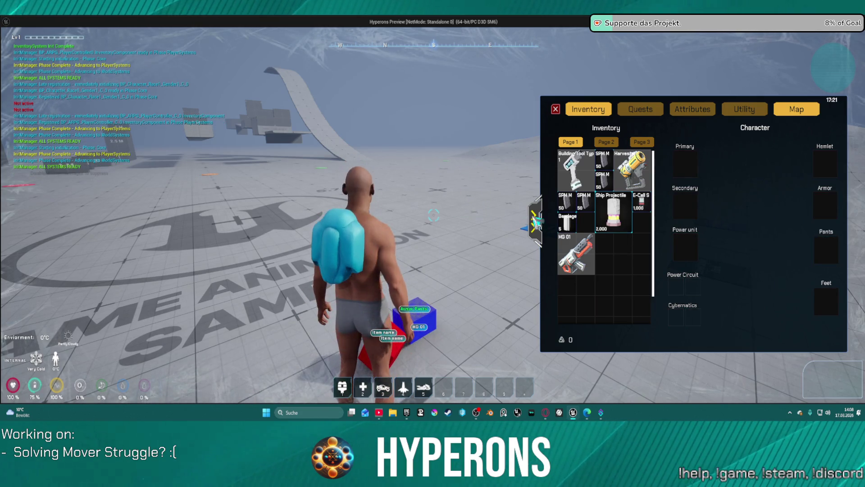
click(534, 220)
Step: Run at the 2 M blue block, climb onto it, stop playing, and switch to BP_ARPG_Character_Old
key(w)
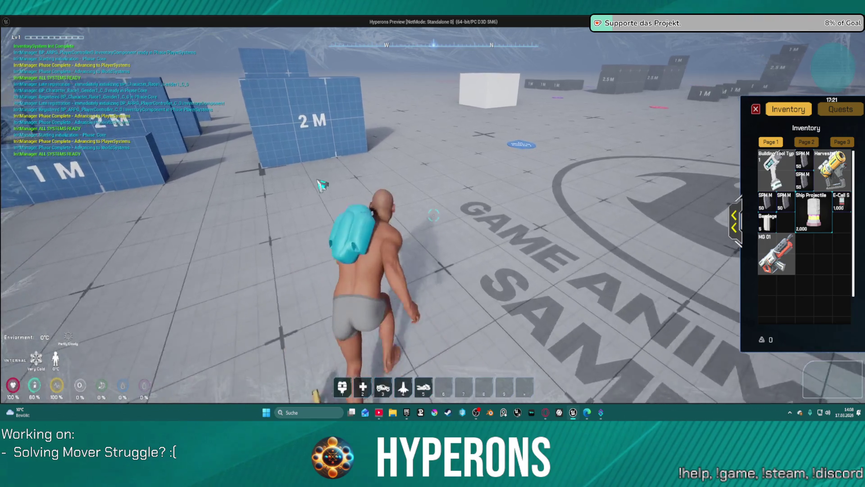
key(w)
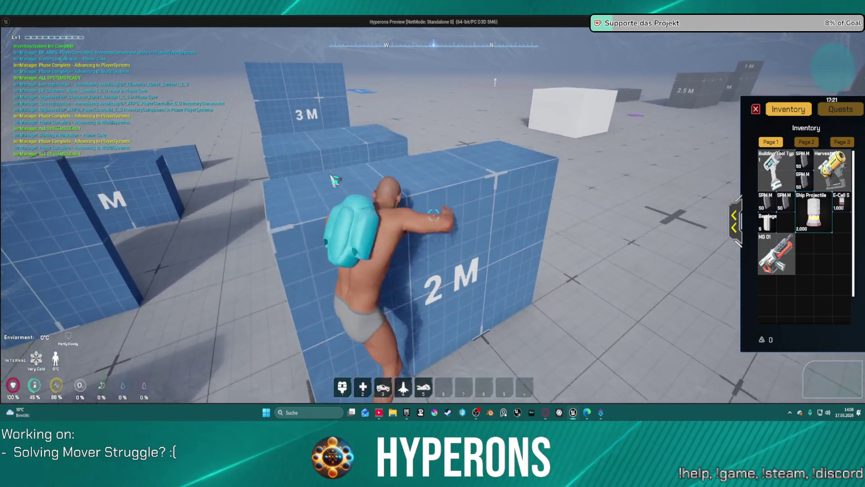
key(w)
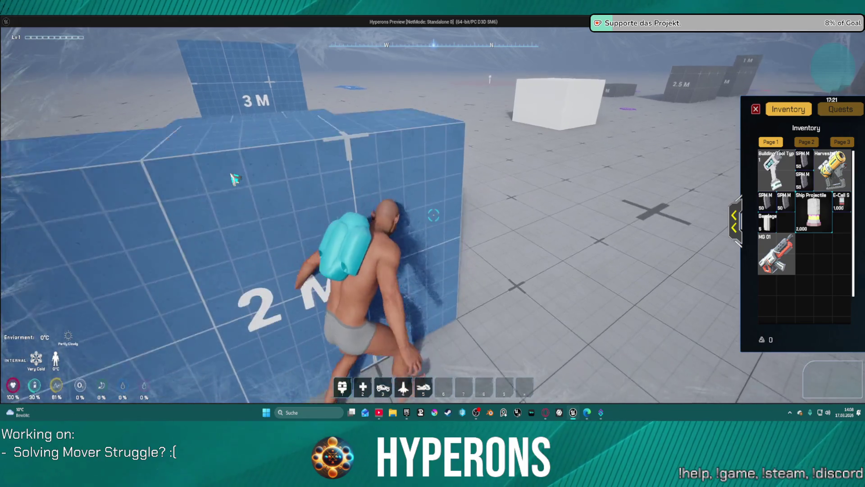
key(Escape)
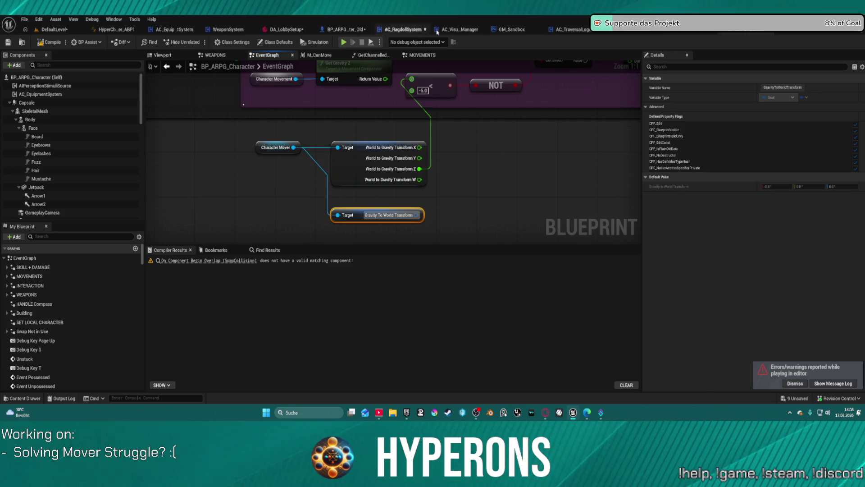
click(343, 29)
Step: Open the MOVEMENTS collapsed graph in BP_ARPG_Character_Old
drag(403, 128, 415, 104)
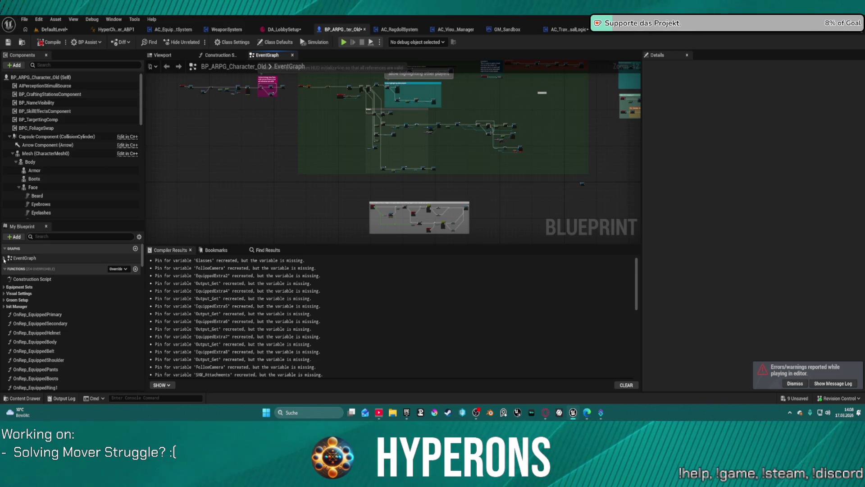
double_click(48, 259)
click(32, 277)
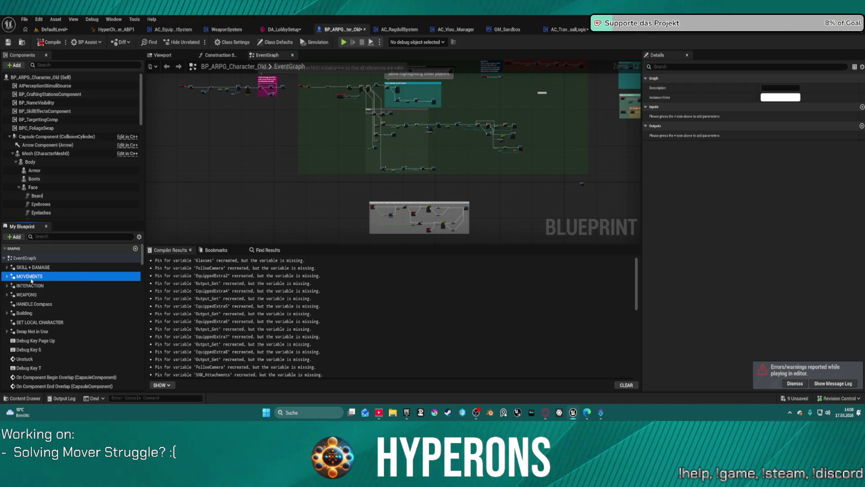
double_click(31, 277)
Step: Zoom in to review the Jump comment's nodes, then go to the BP_ARPG_Character blueprint
scroll(352, 165, up, 5)
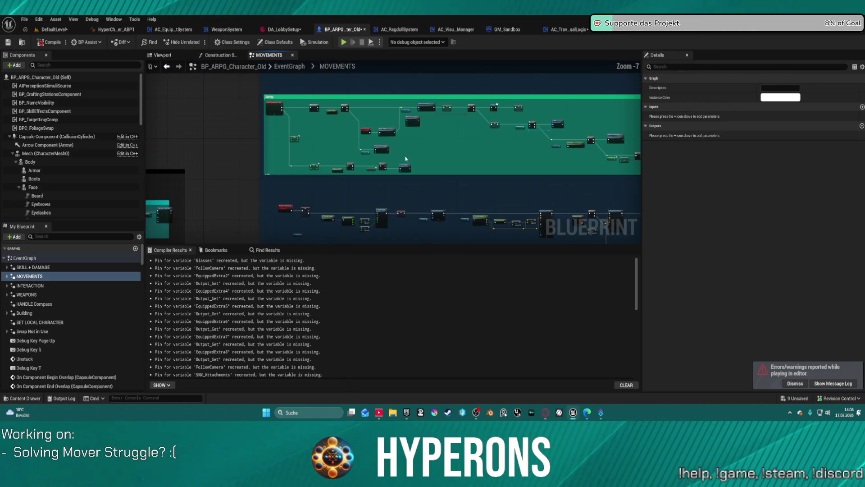
scroll(411, 160, up, 4)
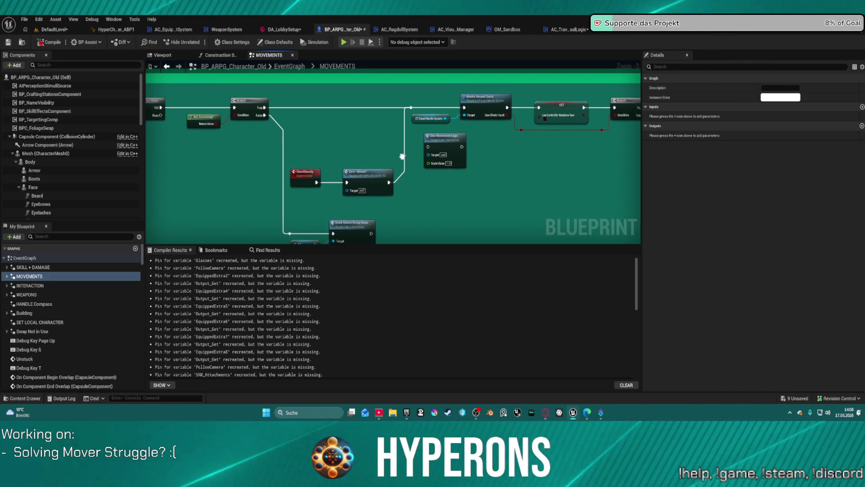
scroll(528, 90, down, 3)
scroll(352, 124, up, 6)
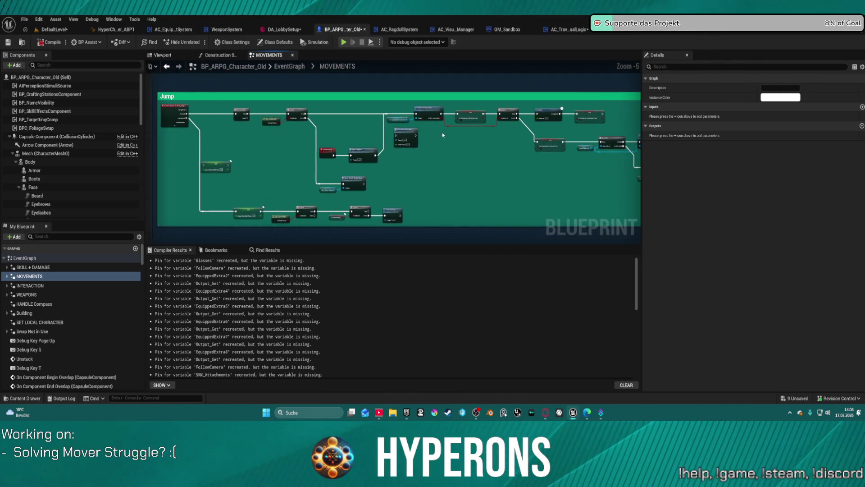
mouse_move(320, 122)
mouse_down()
mouse_move(717, 72)
mouse_move(614, 108)
mouse_move(580, 109)
mouse_move(627, 103)
mouse_move(574, 133)
mouse_move(588, 205)
mouse_move(467, 205)
mouse_move(467, 218)
mouse_up()
scroll(511, 179, down, 5)
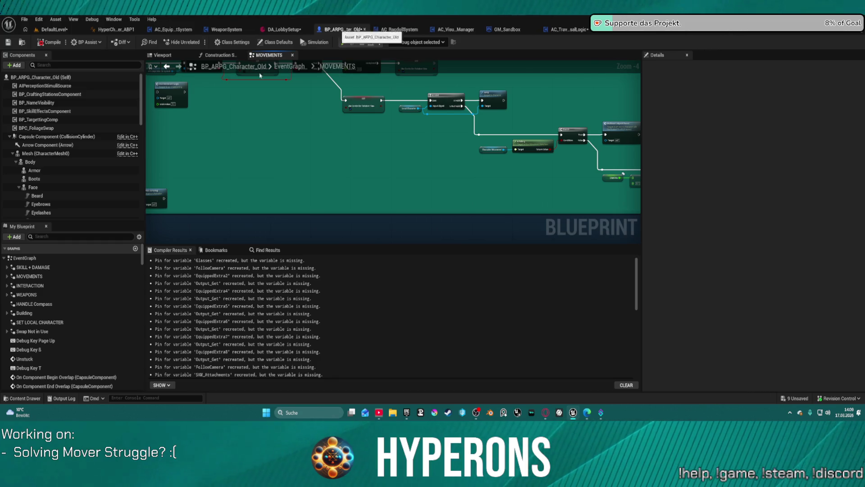
click(396, 29)
click(708, 31)
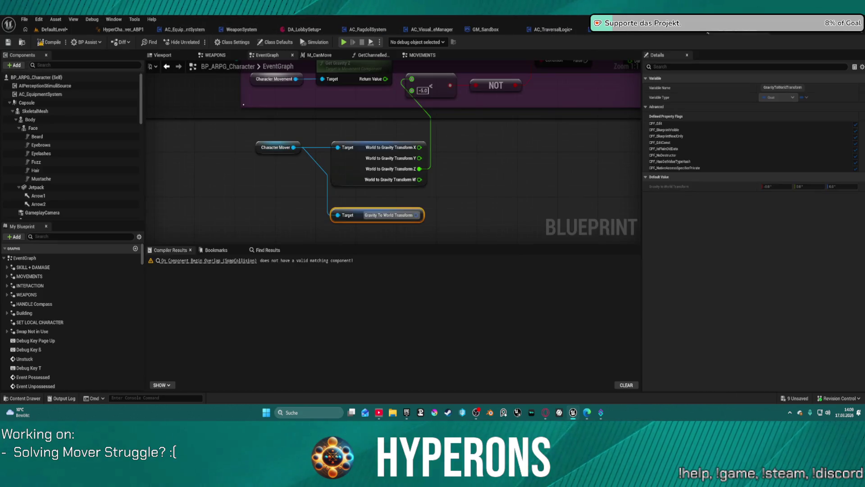
Step: Open the MOVEMENTS graph and frame the Jump comment boxes
scroll(406, 141, down, 10)
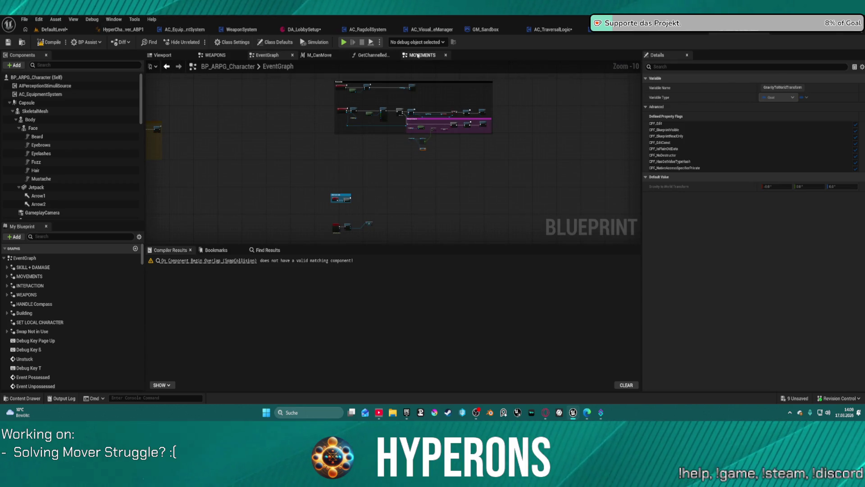
double_click(430, 130)
mouse_move(359, 154)
mouse_down()
mouse_move(512, 154)
mouse_move(425, 137)
mouse_up()
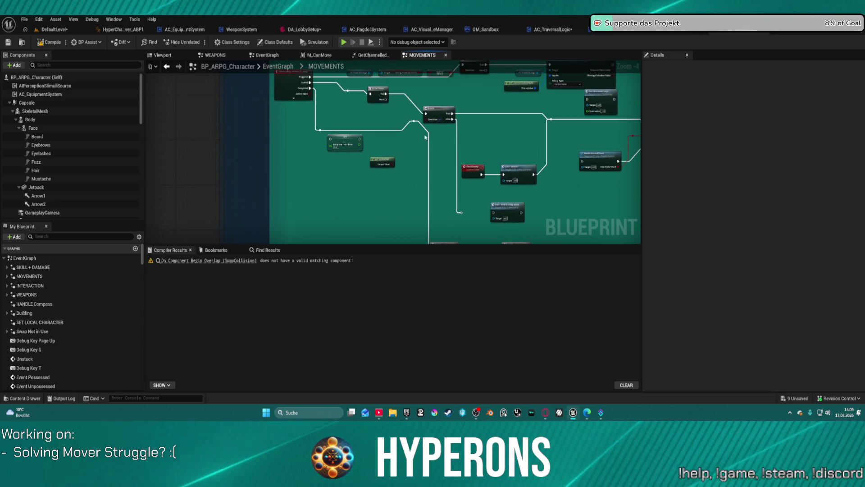
scroll(344, 128, down, 8)
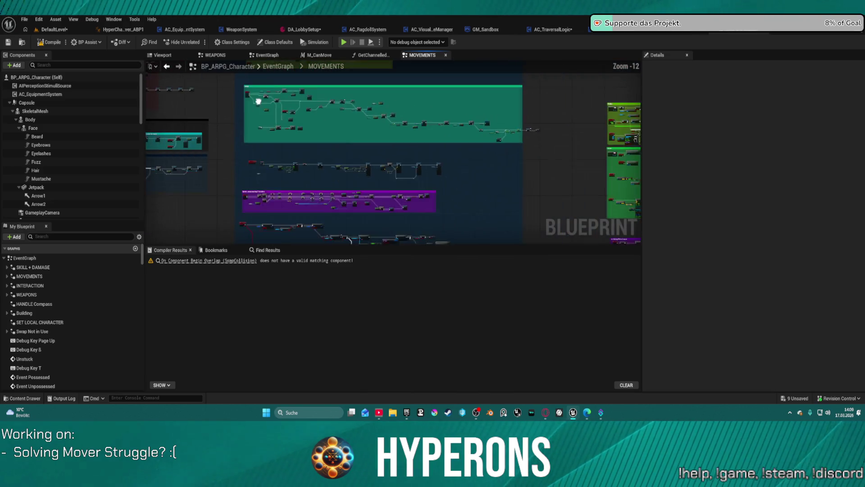
drag(258, 101, 290, 105)
click(289, 103)
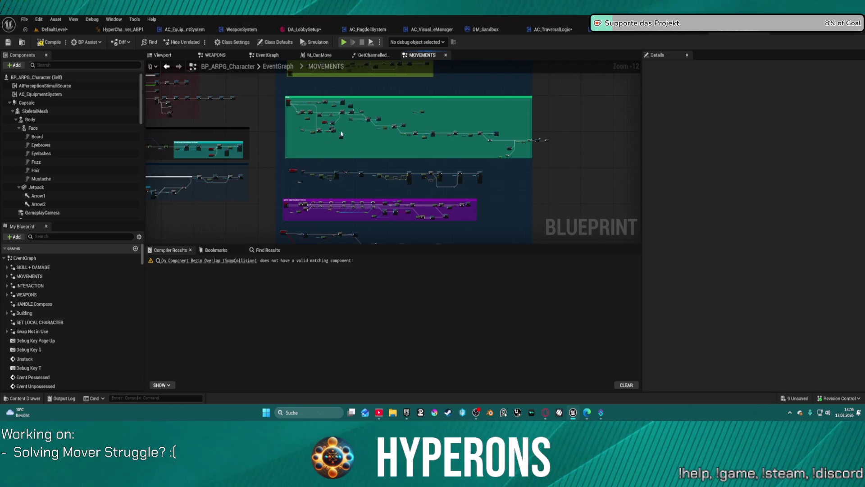
scroll(388, 150, up, 10)
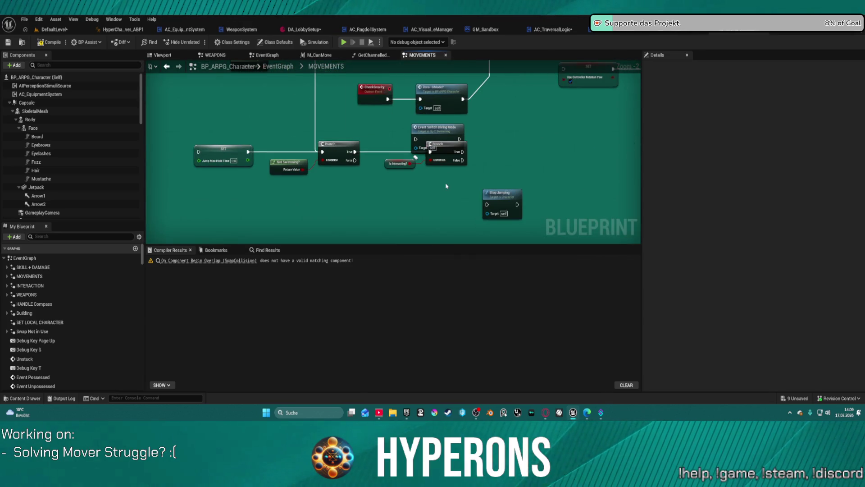
Step: Pull the overlapping Branch, Is Interacting? and Event Switch Diving Mode nodes apart
click(442, 155)
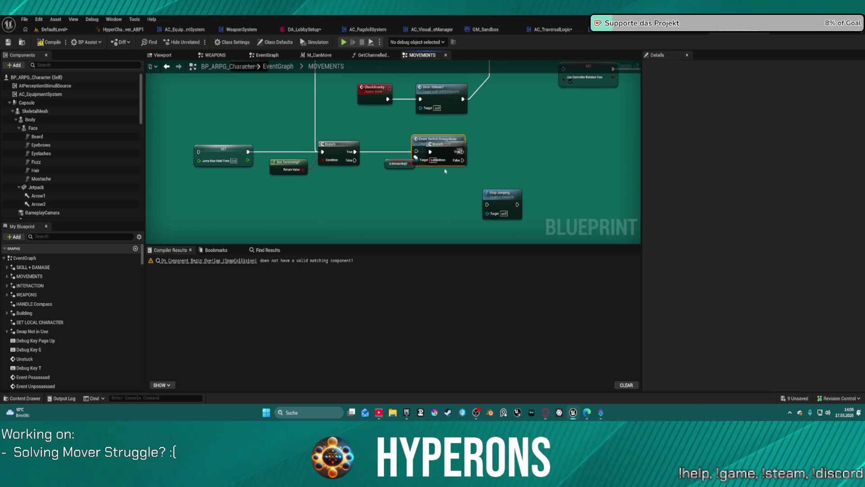
mouse_move(439, 151)
mouse_down()
mouse_move(431, 189)
mouse_move(372, 195)
mouse_up()
click(392, 163)
key(Escape)
drag(390, 163, 355, 207)
click(229, 133)
mouse_move(500, 118)
mouse_down()
mouse_move(446, 164)
mouse_move(457, 160)
mouse_up()
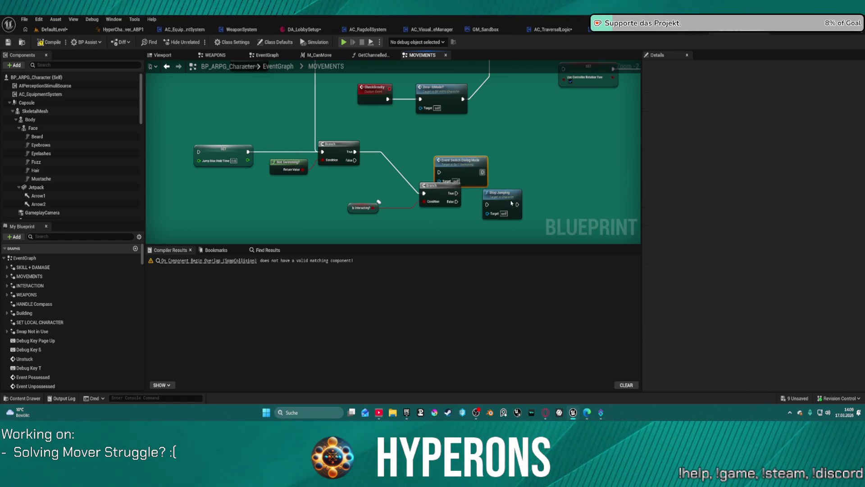
Step: Shift the Dive Movement Logic node further right and slightly up
click(511, 204)
mouse_move(542, 157)
mouse_down()
mouse_move(525, 252)
mouse_move(451, 258)
mouse_move(382, 304)
mouse_move(387, 313)
mouse_up()
drag(438, 138, 504, 133)
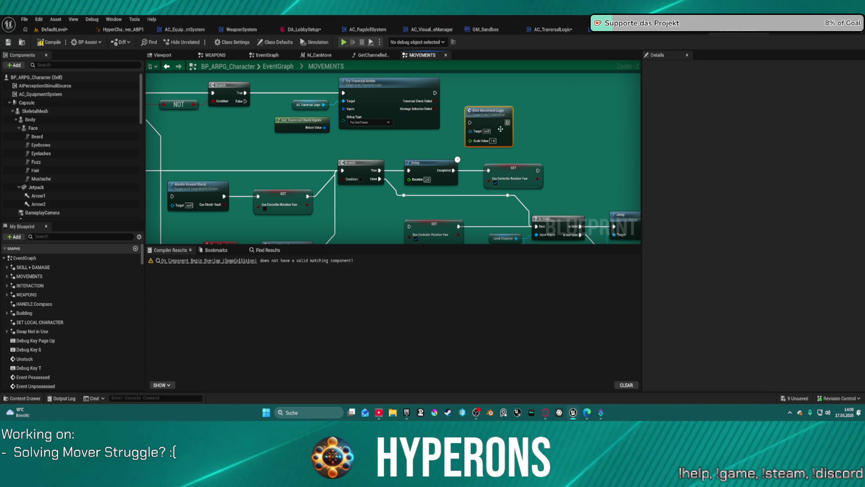
drag(490, 121, 491, 90)
Step: Add a breakpoint on the Try Traversal Action node
drag(433, 121, 573, 144)
drag(498, 166, 608, 160)
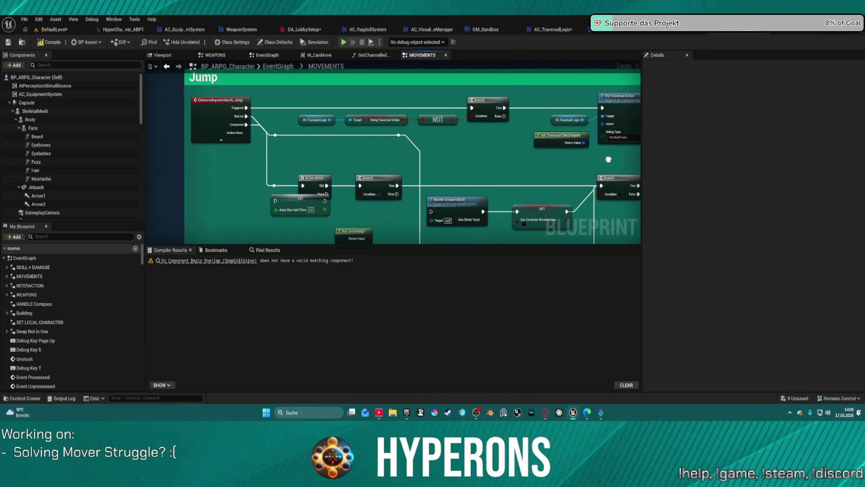
mouse_move(608, 159)
mouse_down()
mouse_move(576, 148)
mouse_move(497, 147)
mouse_up()
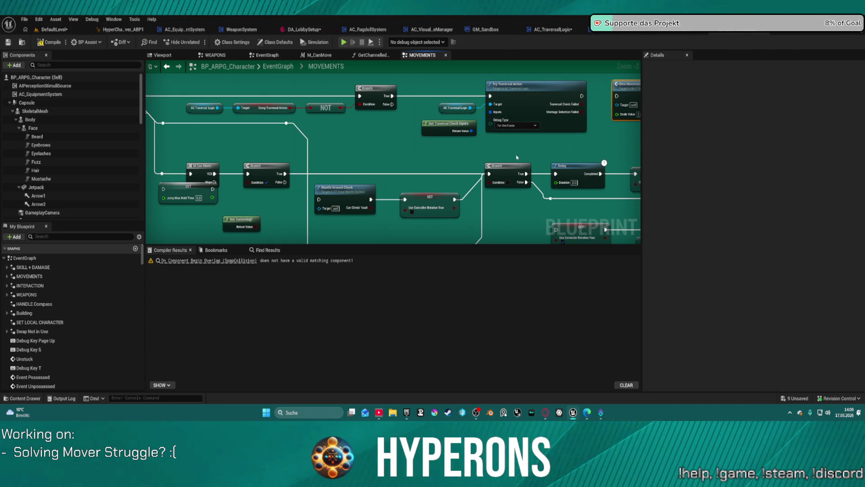
click(516, 126)
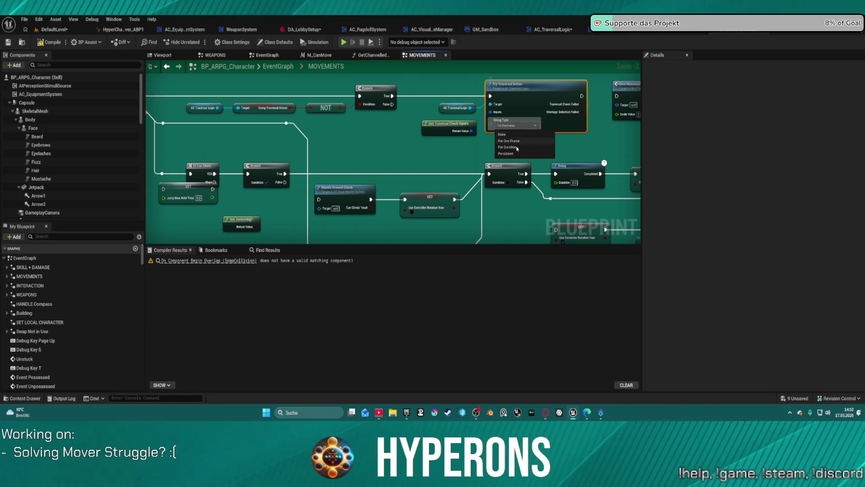
click(532, 100)
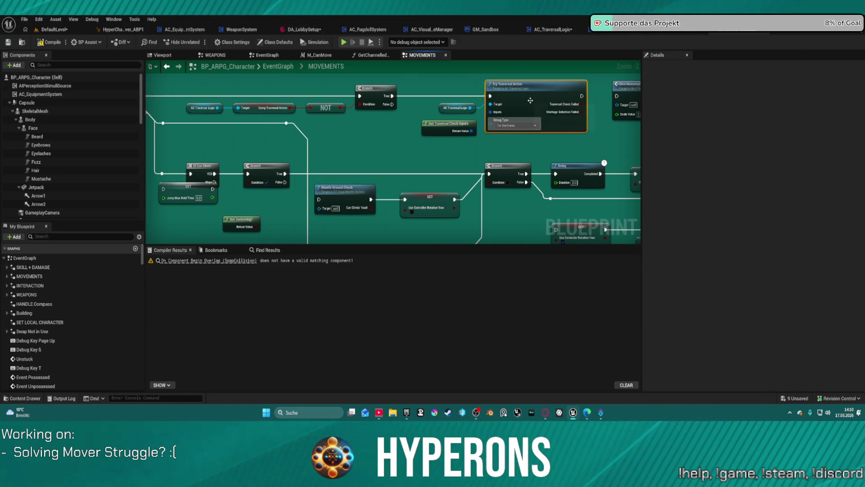
right_click(531, 96)
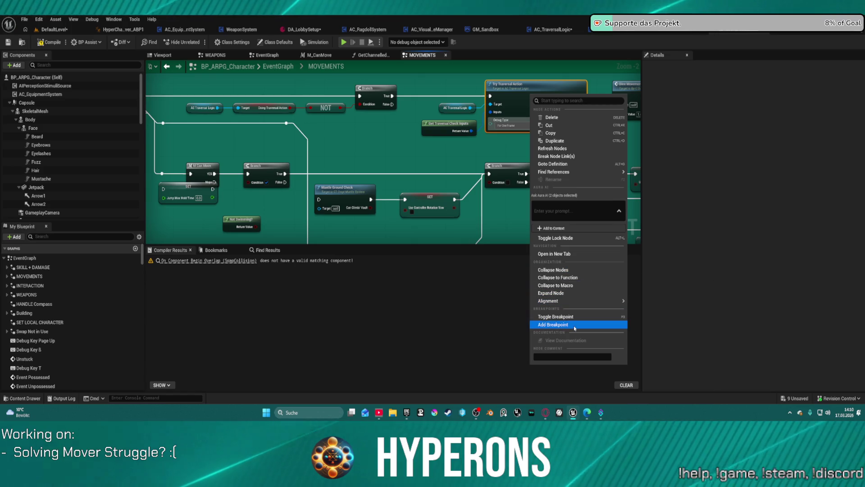
click(574, 327)
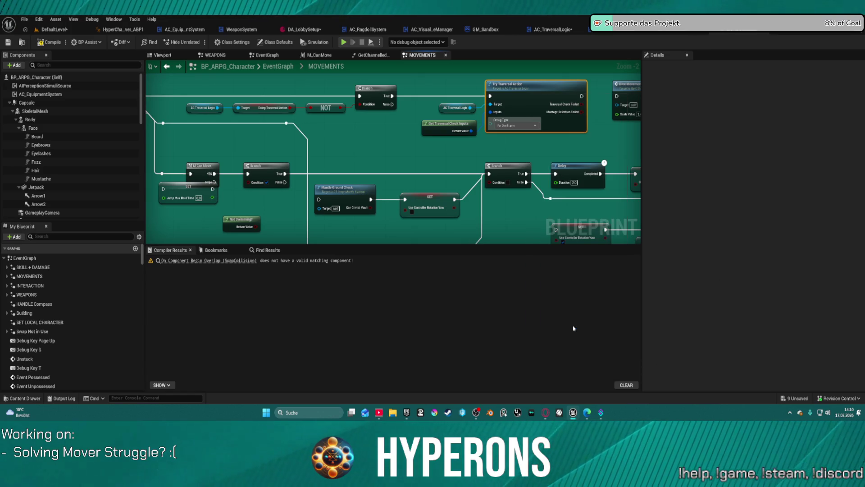
Step: Compile the blueprint and request a play session
drag(352, 131, 427, 137)
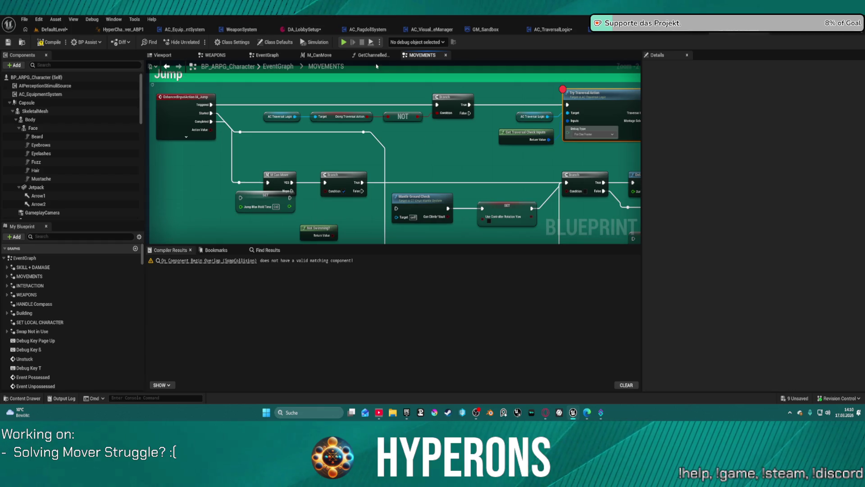
key(F7)
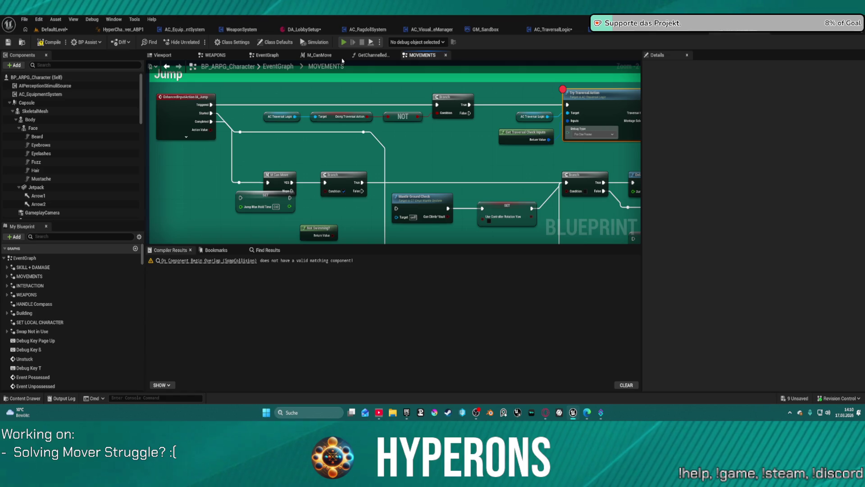
key(alt+p)
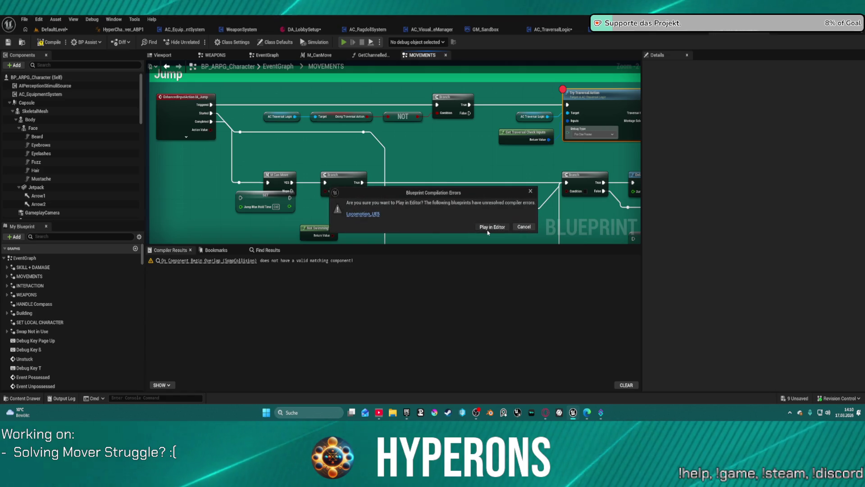
Step: Play until the breakpoint hits, inspect Get Traversal Check Inputs' Return Value, stop, and open its graph
click(492, 227)
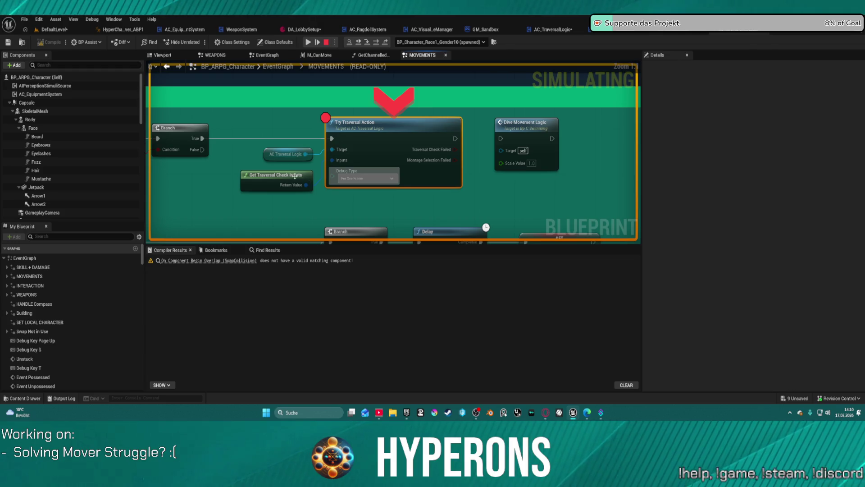
mouse_move(300, 186)
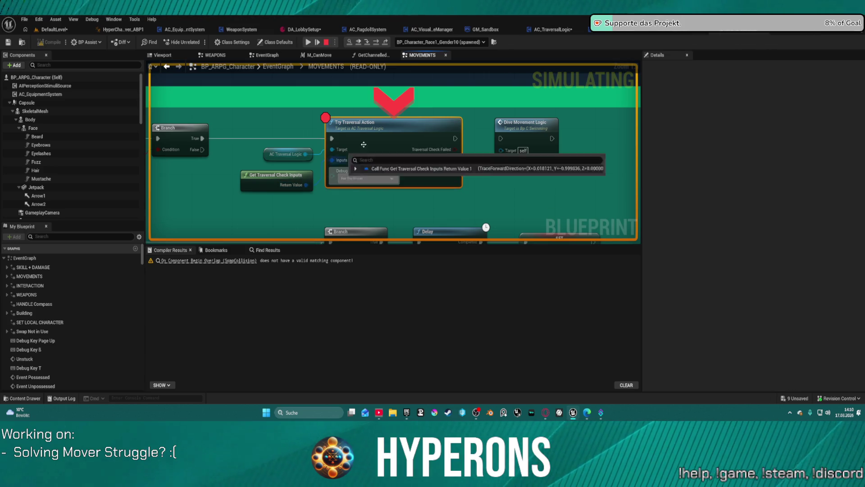
click(273, 180)
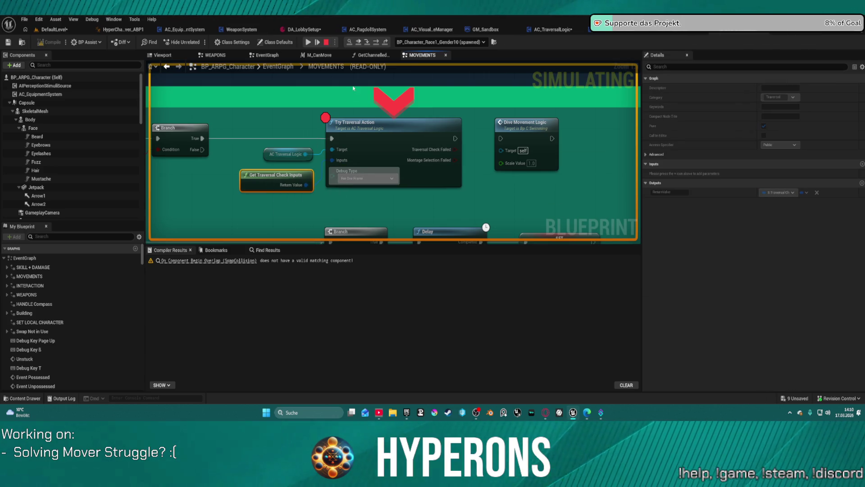
click(327, 42)
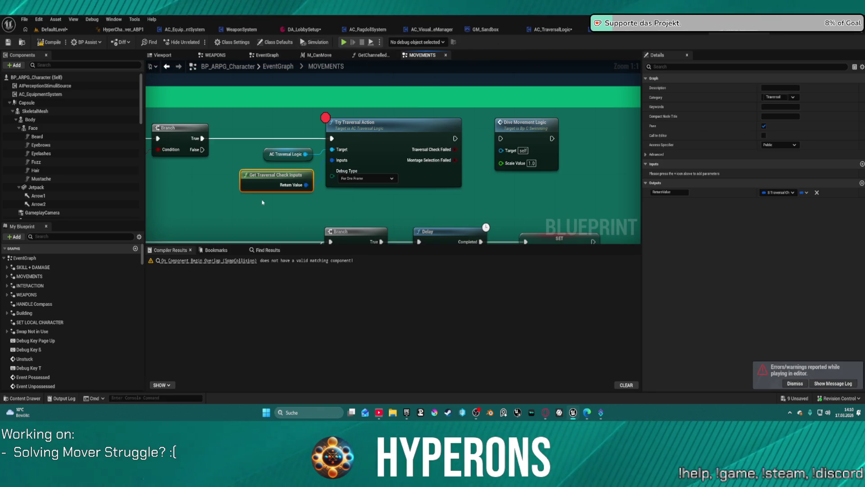
double_click(273, 175)
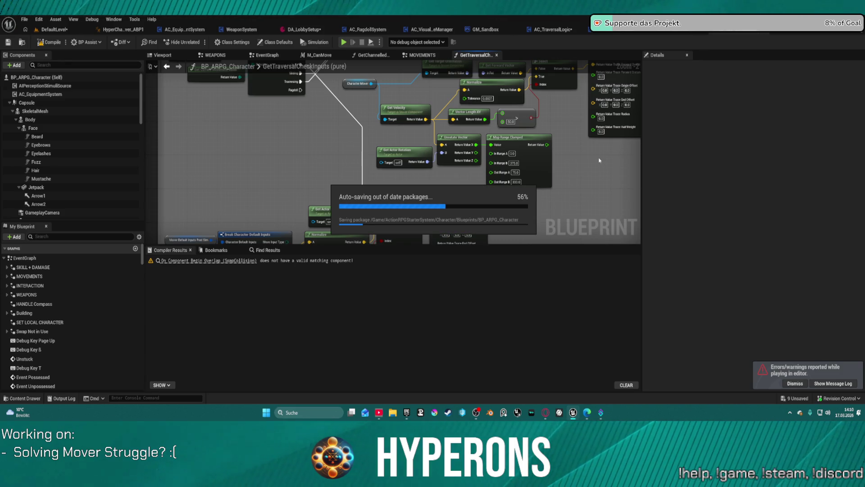
drag(599, 160, 541, 98)
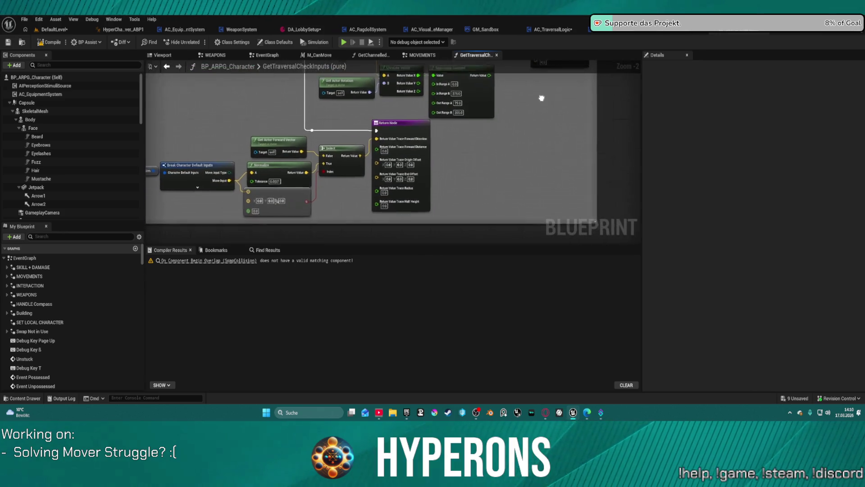
scroll(454, 188, down, 2)
mouse_move(471, 153)
mouse_down()
mouse_move(472, 135)
mouse_move(465, 199)
mouse_move(441, 174)
mouse_up()
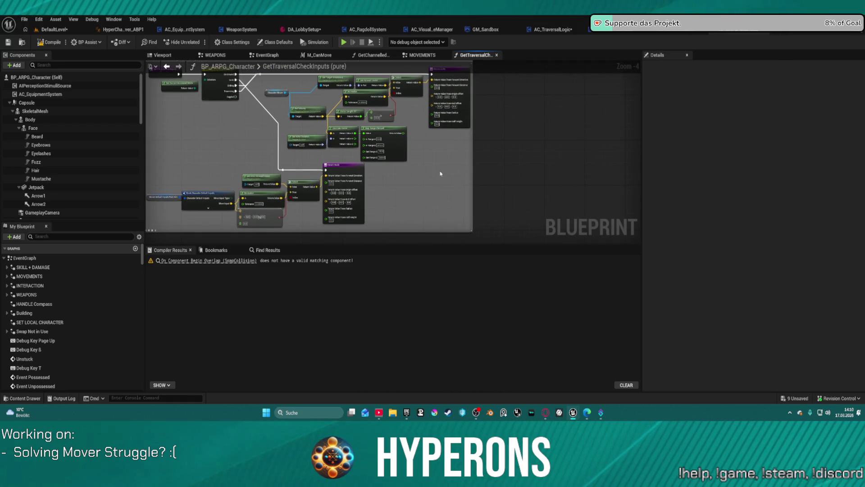
drag(368, 184, 376, 201)
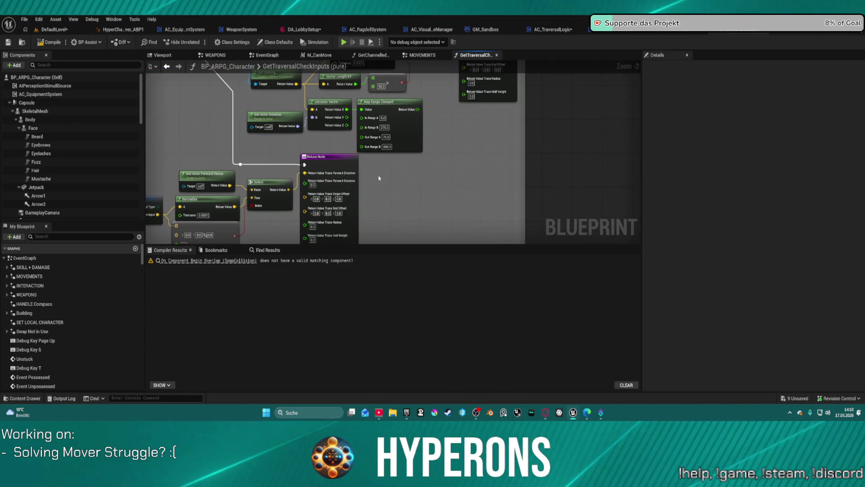
mouse_move(428, 186)
mouse_down()
mouse_move(429, 235)
mouse_move(448, 154)
mouse_move(459, 162)
mouse_up()
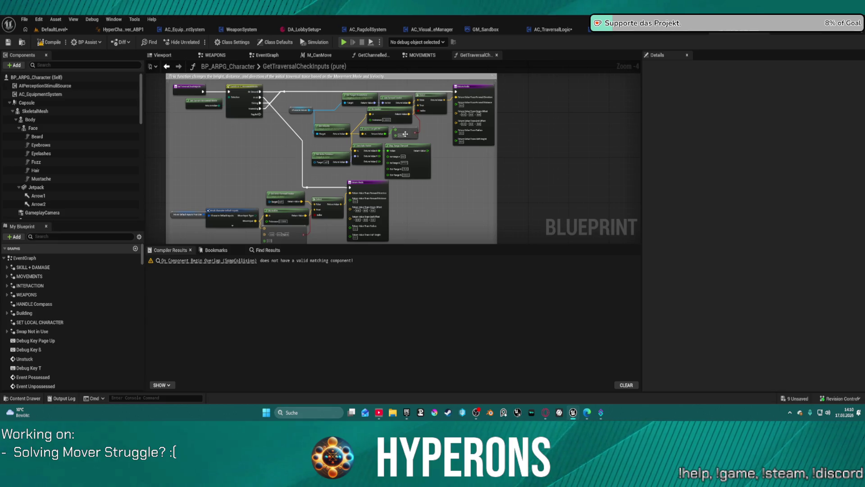
scroll(406, 134, up, 4)
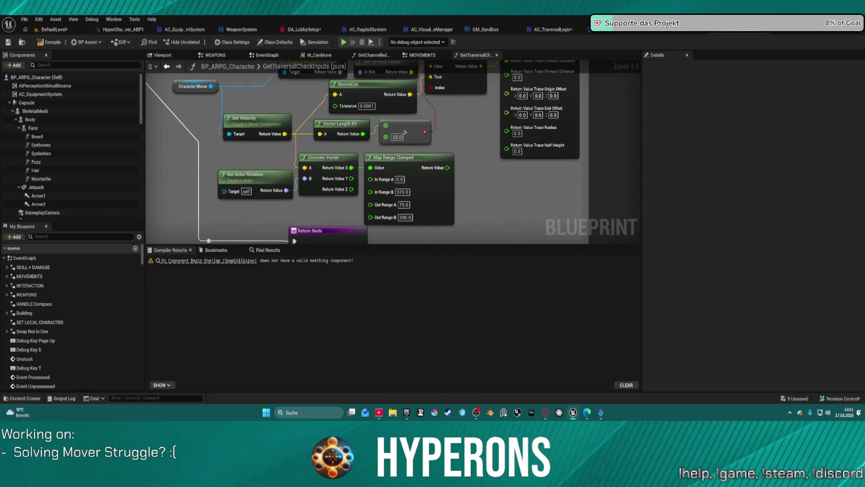
drag(480, 110, 441, 127)
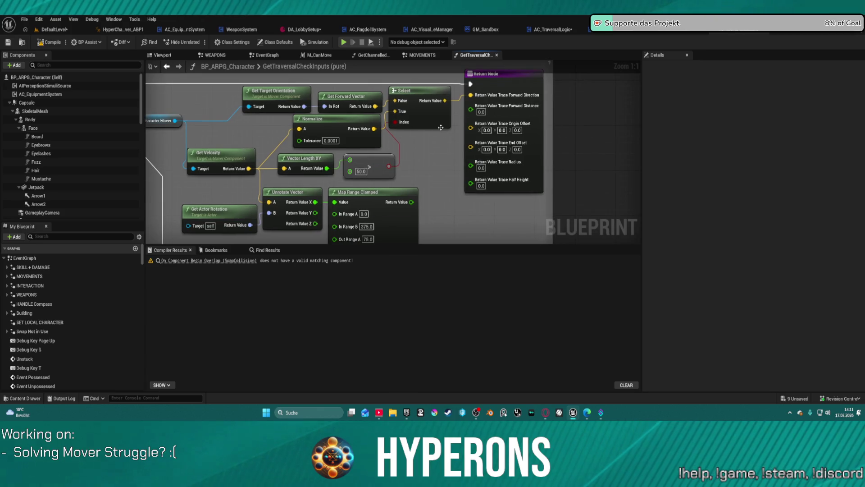
drag(412, 202, 471, 105)
key(ctrl+z)
key(ctrl+z)
key(ctrl+z)
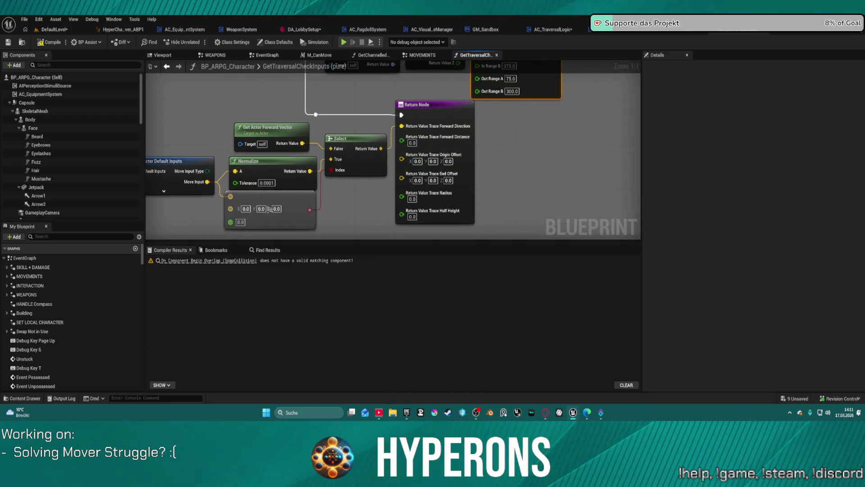
mouse_move(501, 127)
mouse_down()
mouse_move(381, 232)
mouse_move(451, 151)
mouse_move(482, 133)
mouse_up()
click(413, 147)
Step: Enter 7 in a return value field, then undo back to the earlier graph state
text(75)
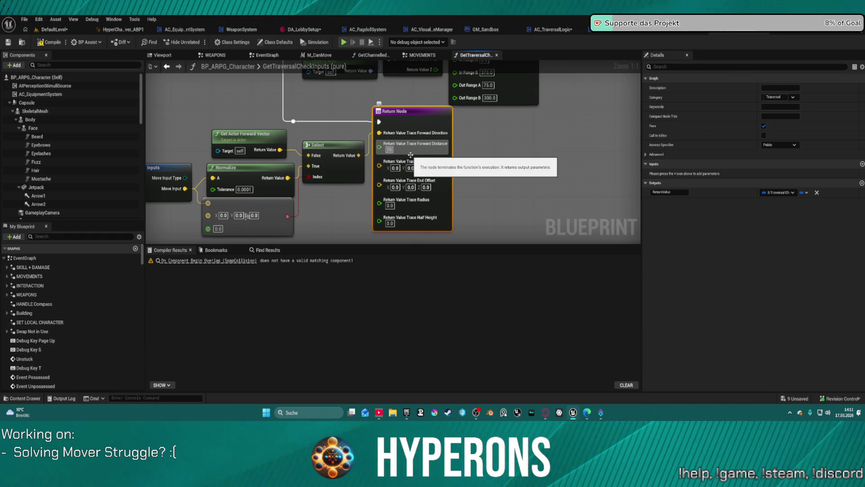
key(Tab)
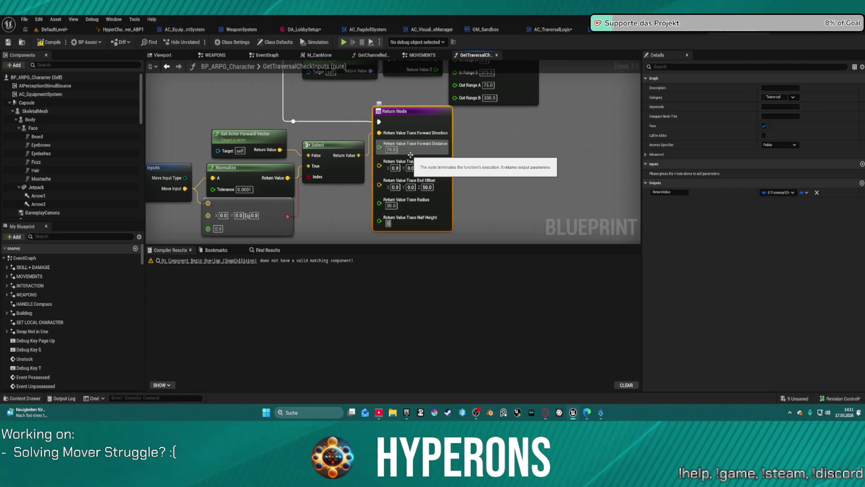
key(ctrl+z)
key(ctrl+z)
key(ctrl+z)
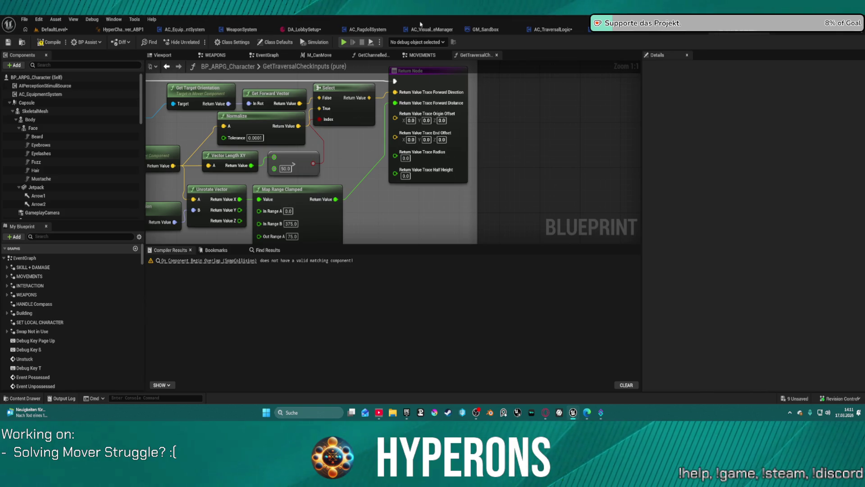
Step: Give the Return Node Trace Radius 30 and Trace Half Height 60, then launch a play test
click(413, 165)
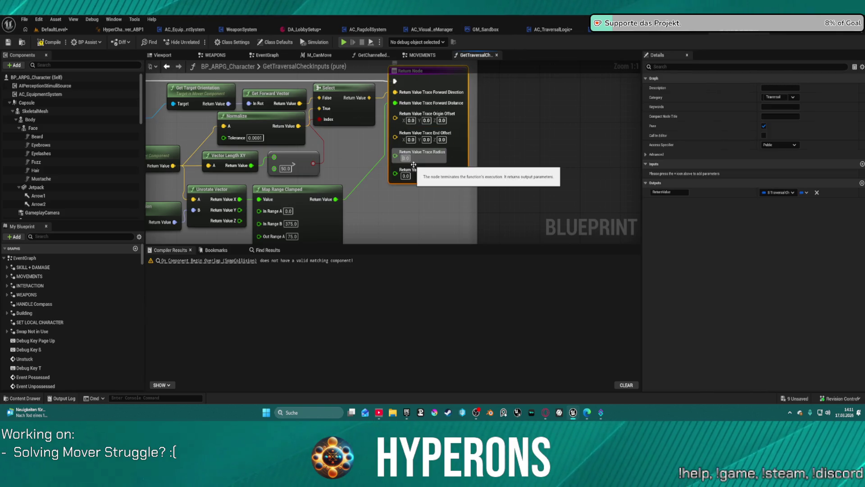
scroll(413, 165, down, 1)
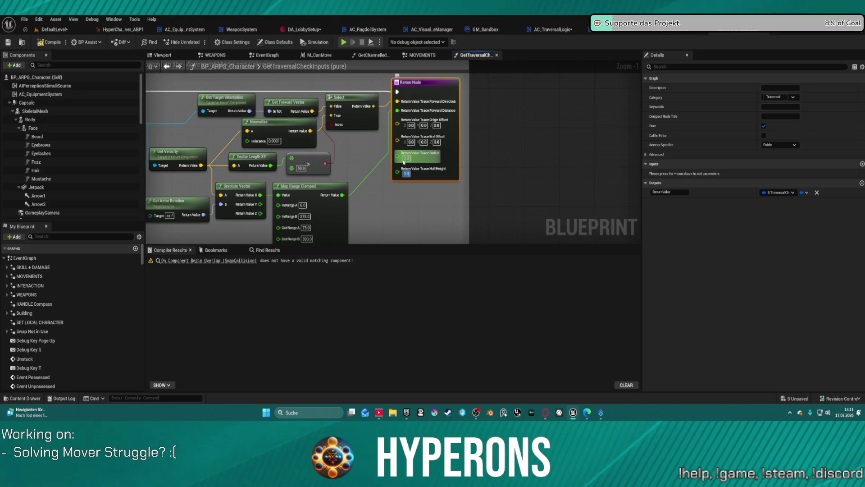
click(407, 158)
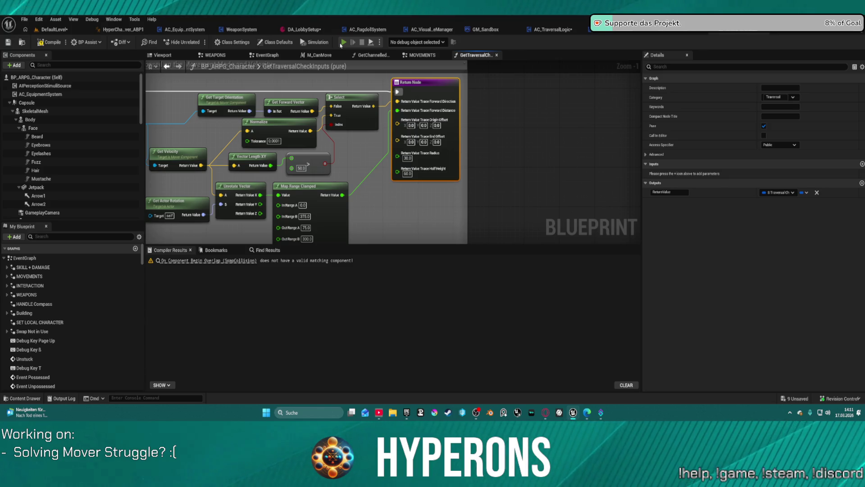
click(342, 43)
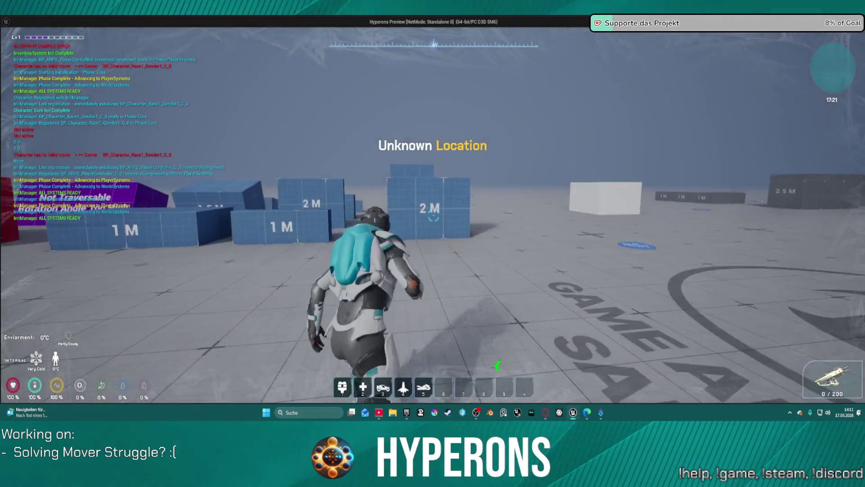
Step: Climb the 2 M block and the 1.25 M and 3 M blocks, then head to the white cube
key(space)
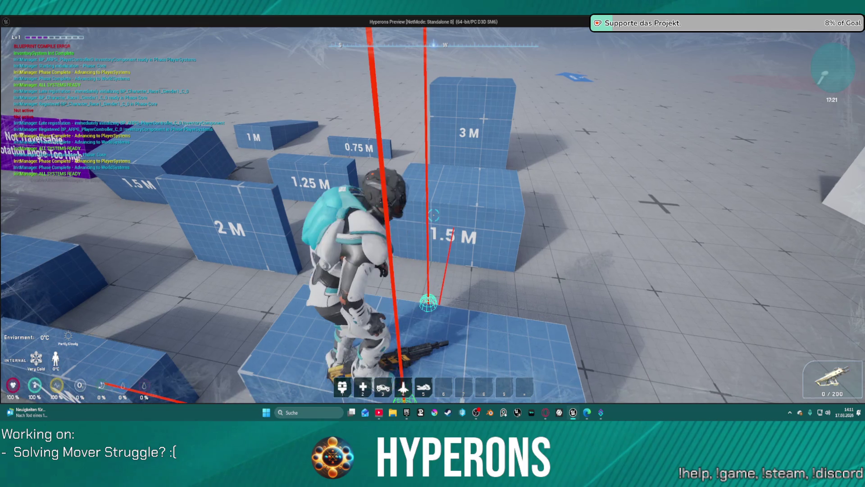
key(w)
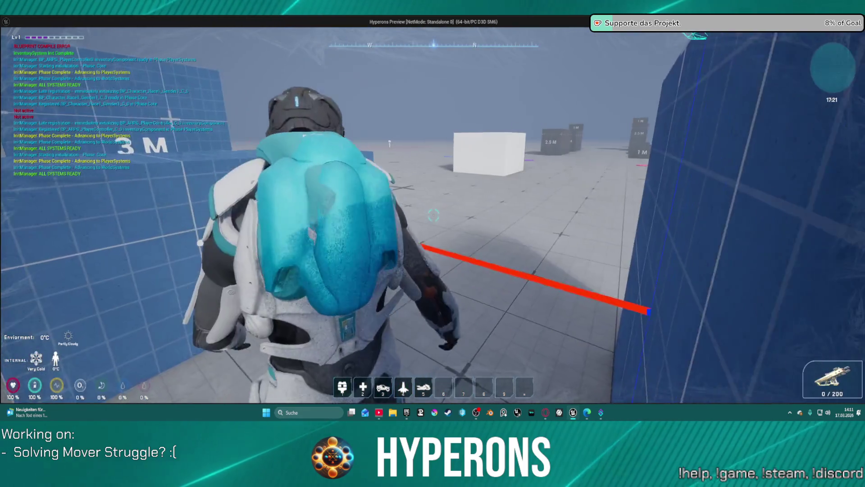
key(w)
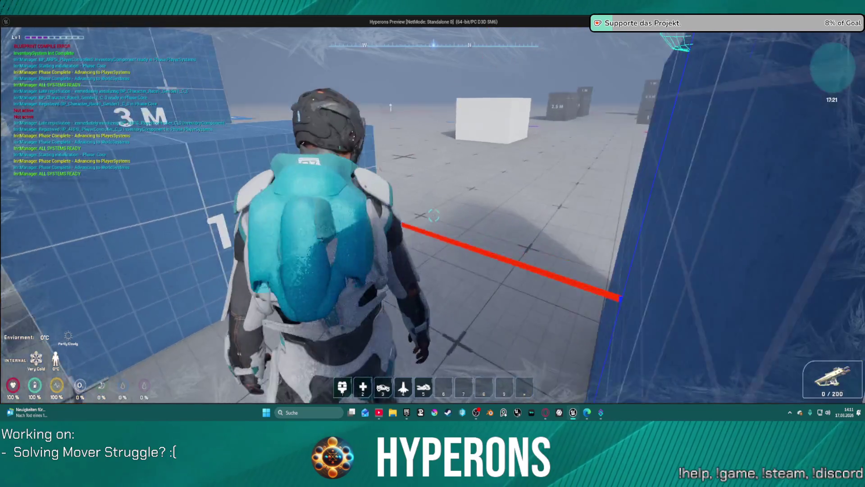
key(w)
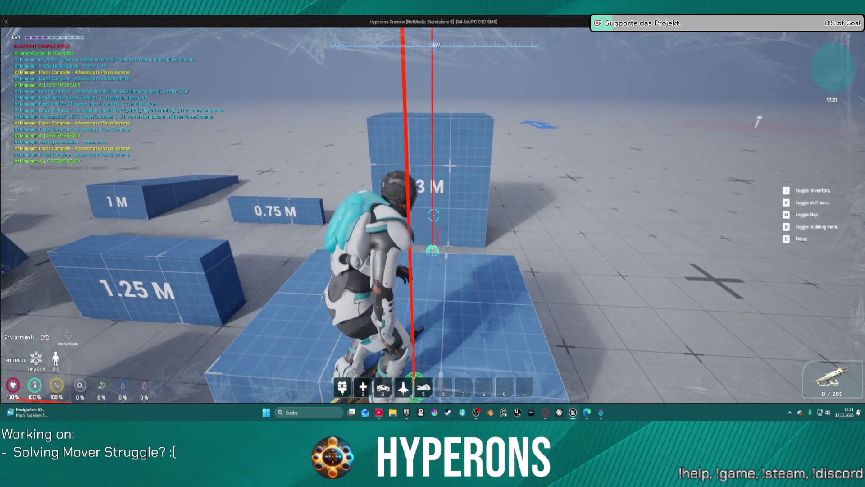
key(w)
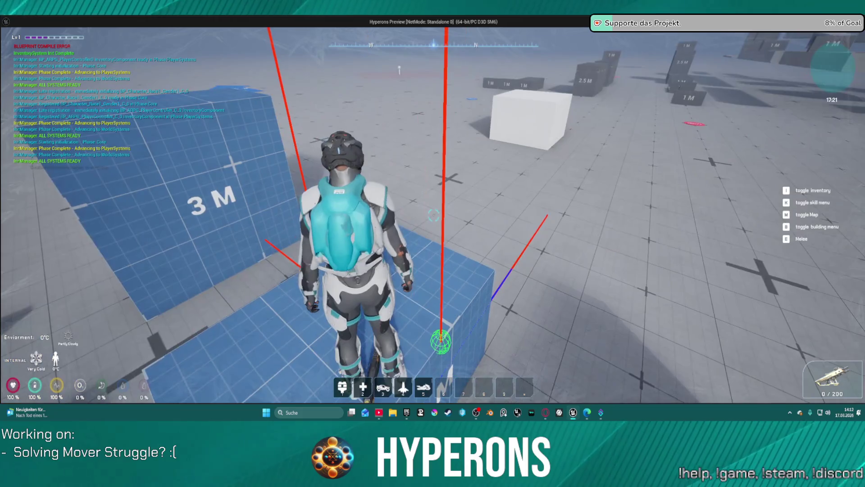
key(w)
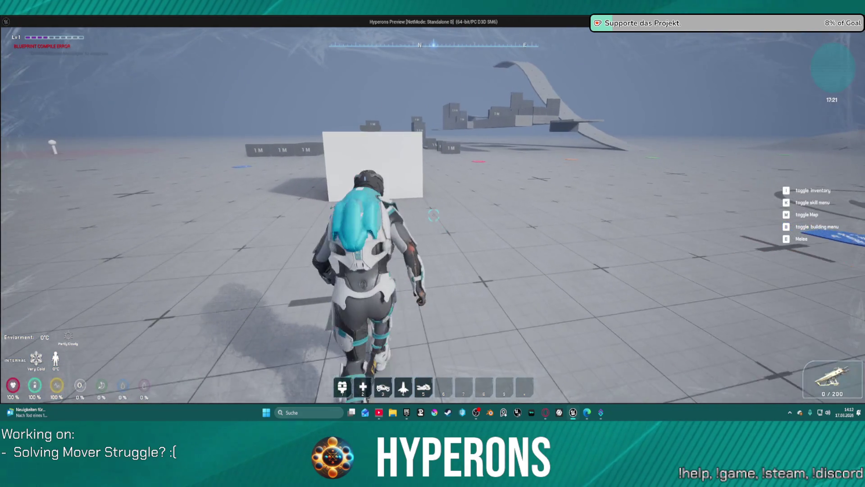
Step: Climb the white cube, vault the two 1 M blocks, and climb over the grey block wall
key(w)
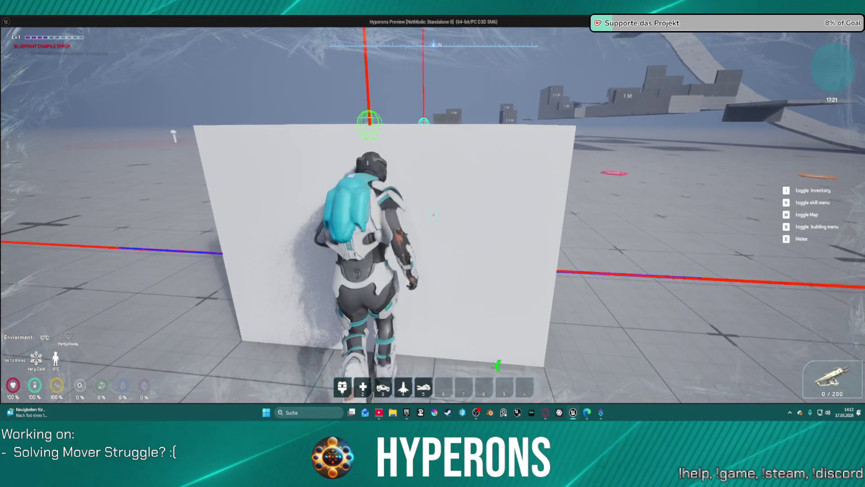
key(w)
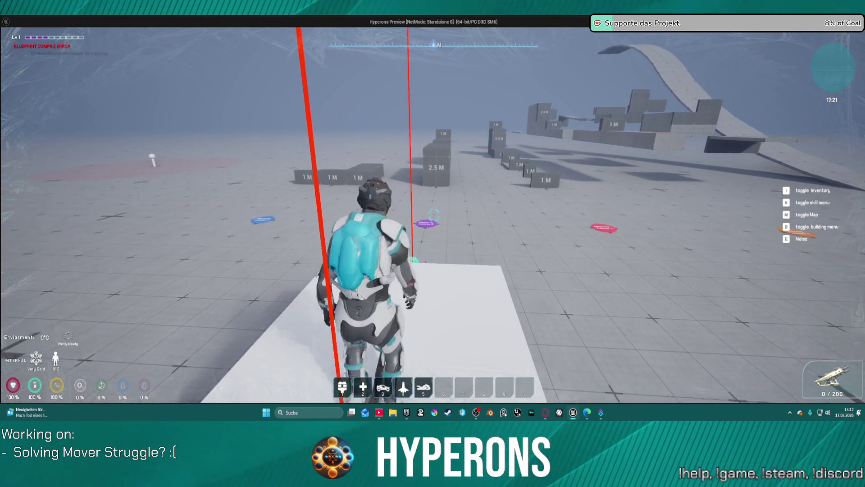
key(w)
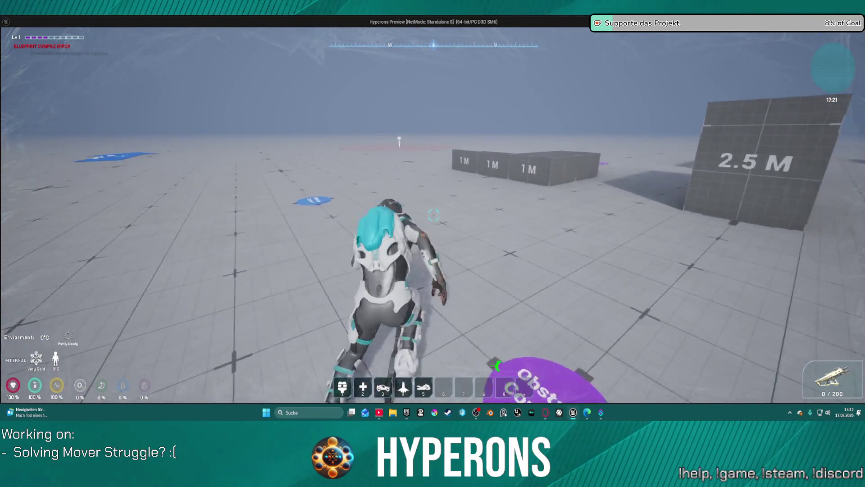
key(w)
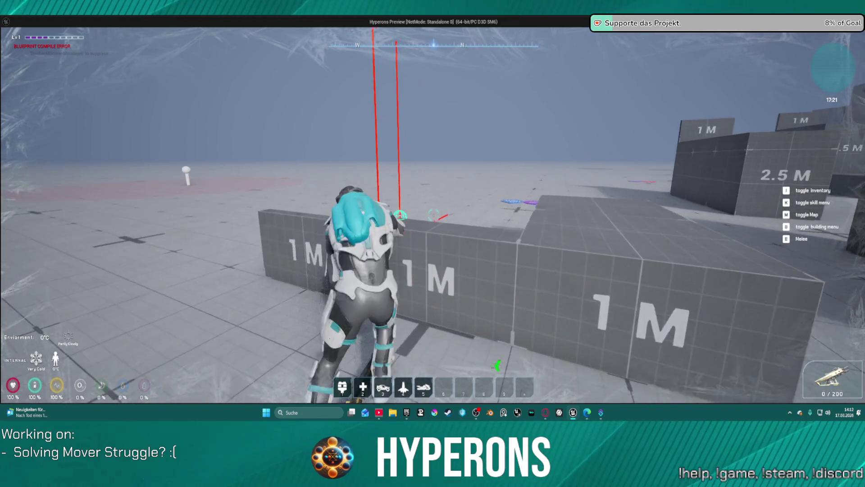
key(w)
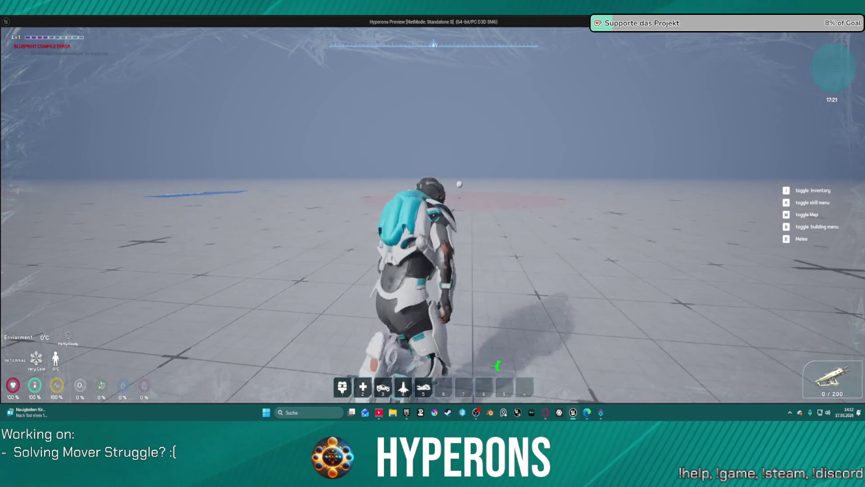
key(w)
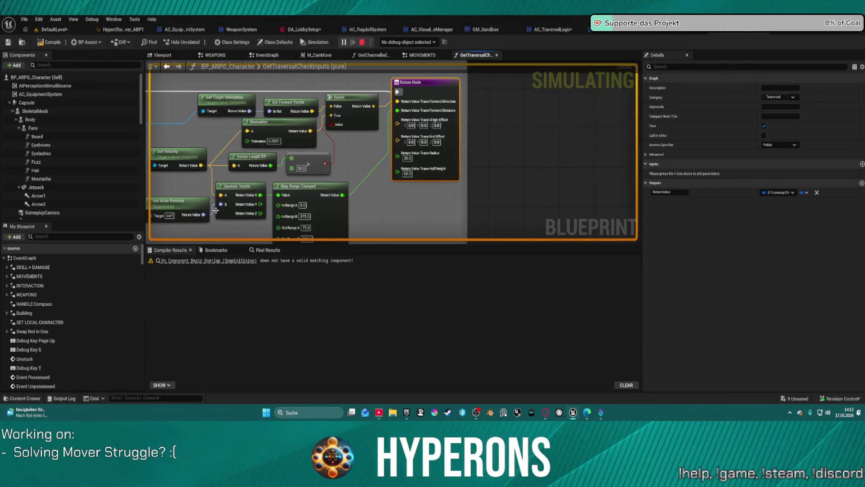
Step: Toggle off the breakpoint on Try Traversal Action from its context menu
right_click(372, 139)
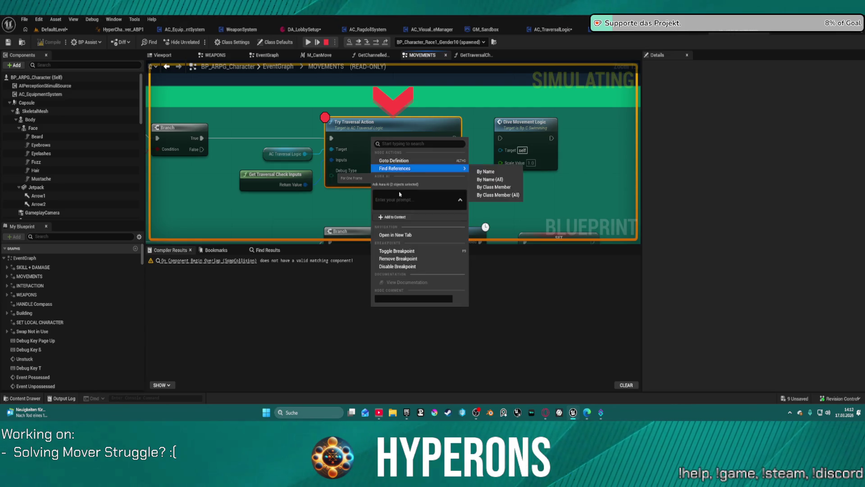
click(411, 260)
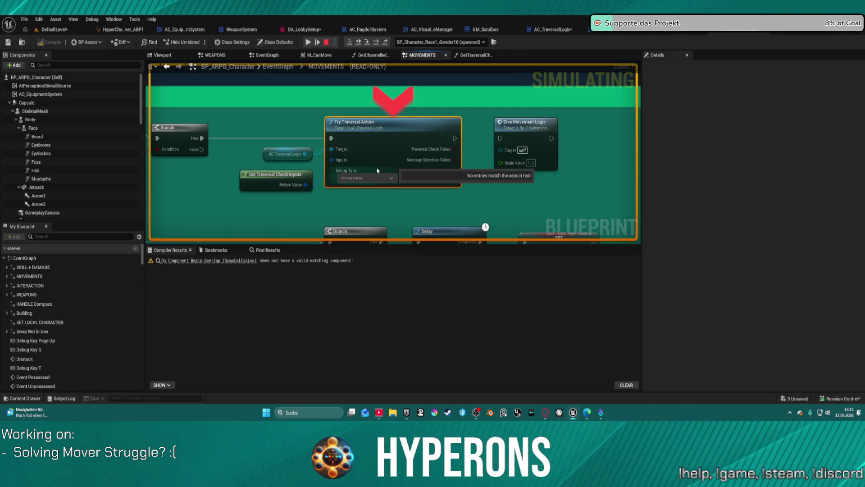